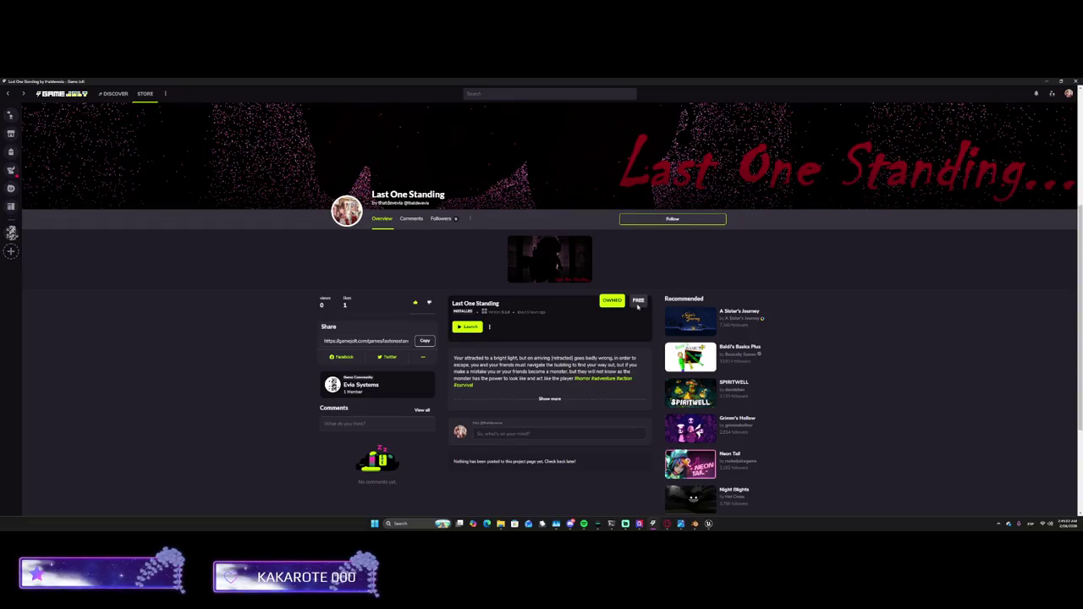
Copy the Last One Standing page link and look through its share options
{"action": "left_click", "coordinate": [425, 340]}
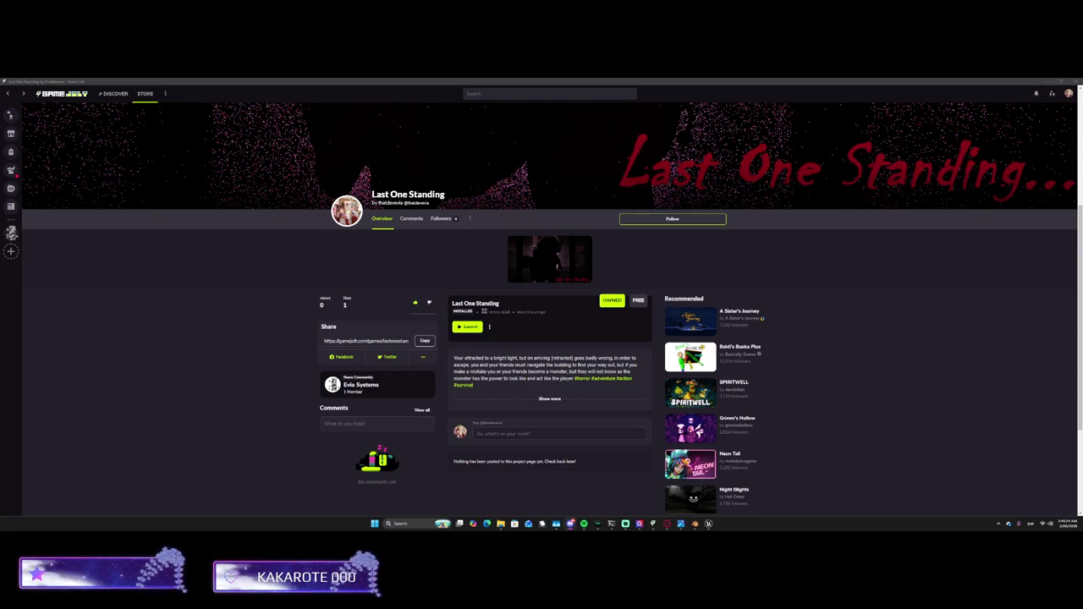
{"action": "left_click", "coordinate": [489, 326]}
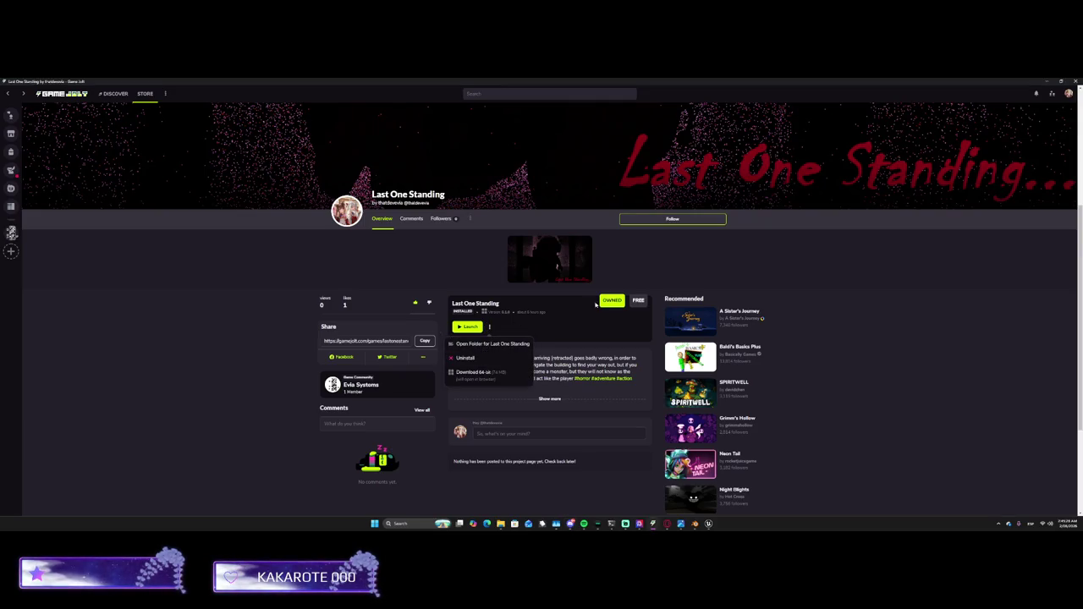
{"action": "left_click", "coordinate": [489, 328]}
{"action": "left_click", "coordinate": [489, 330]}
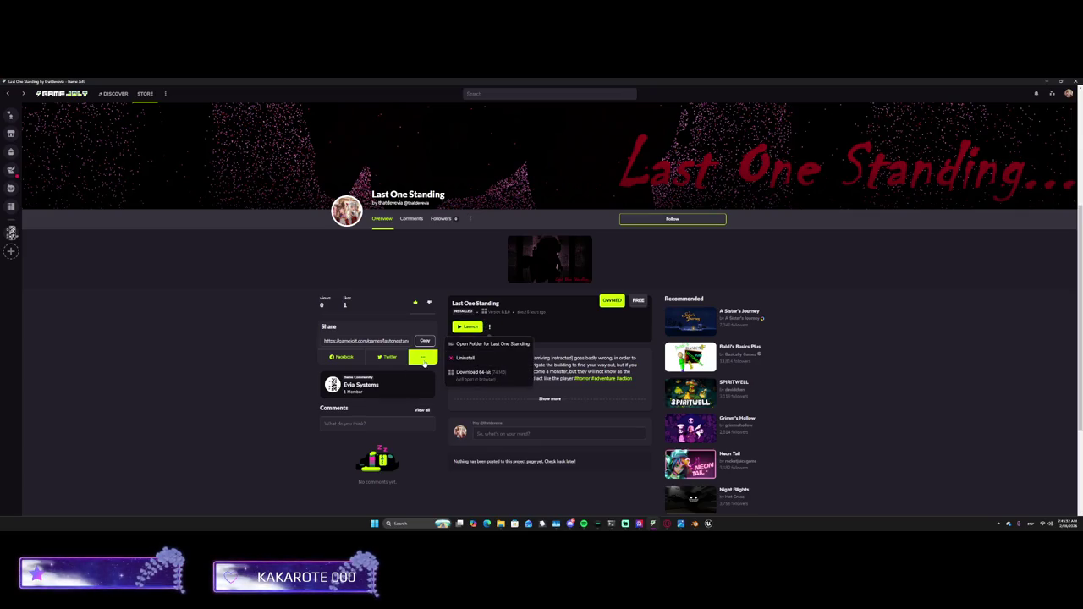
{"action": "left_click", "coordinate": [422, 359]}
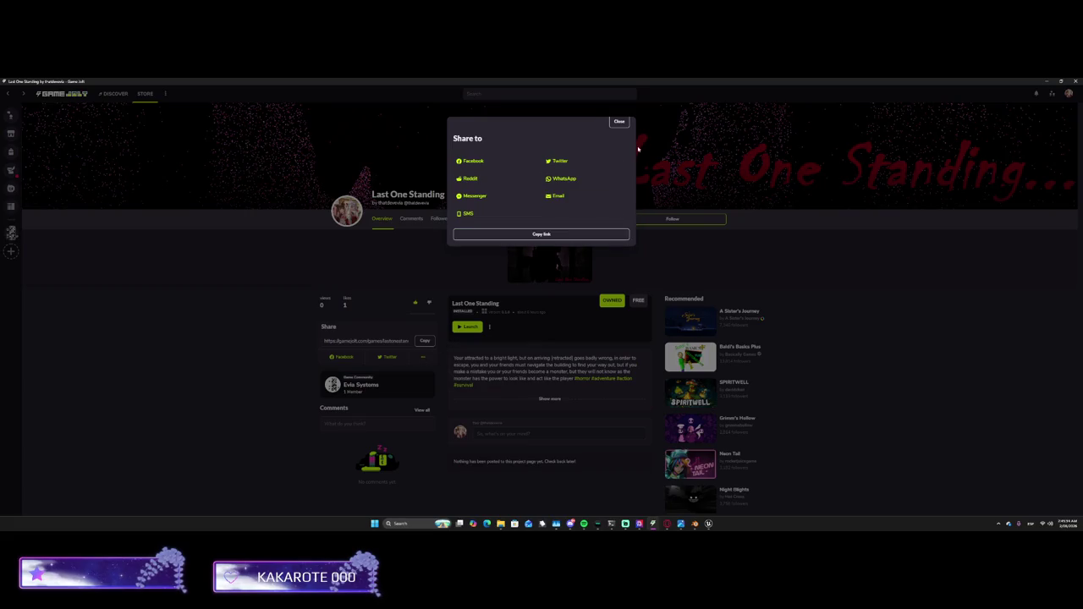
{"action": "left_click", "coordinate": [621, 124]}
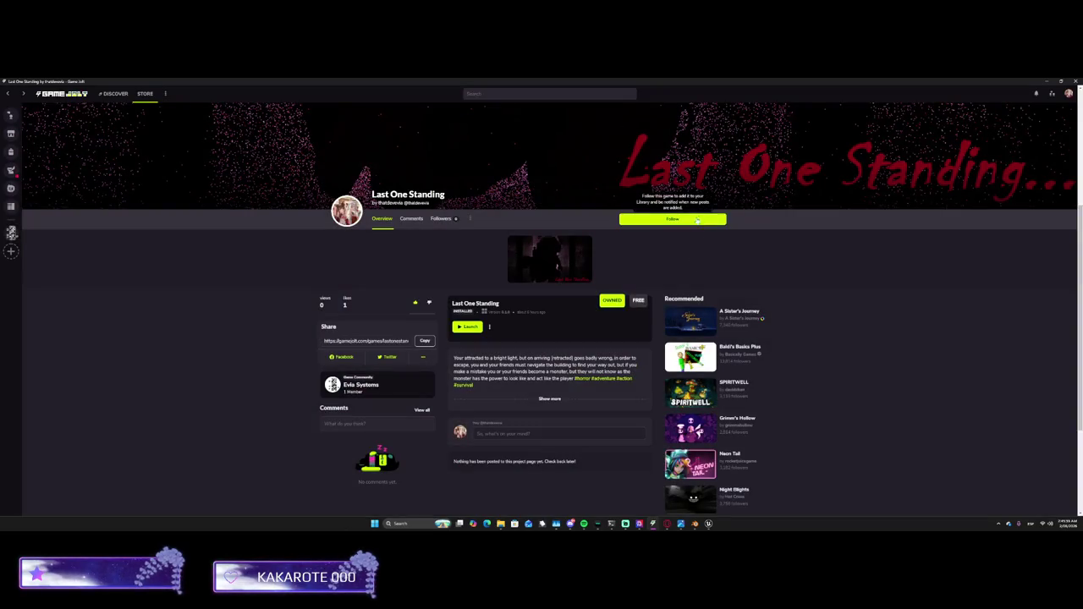
Follow Last One Standing and go to its game management page
{"action": "left_click", "coordinate": [633, 221]}
{"action": "scroll", "coordinate": [592, 223], "scroll_direction": "down", "scroll_amount": 1}
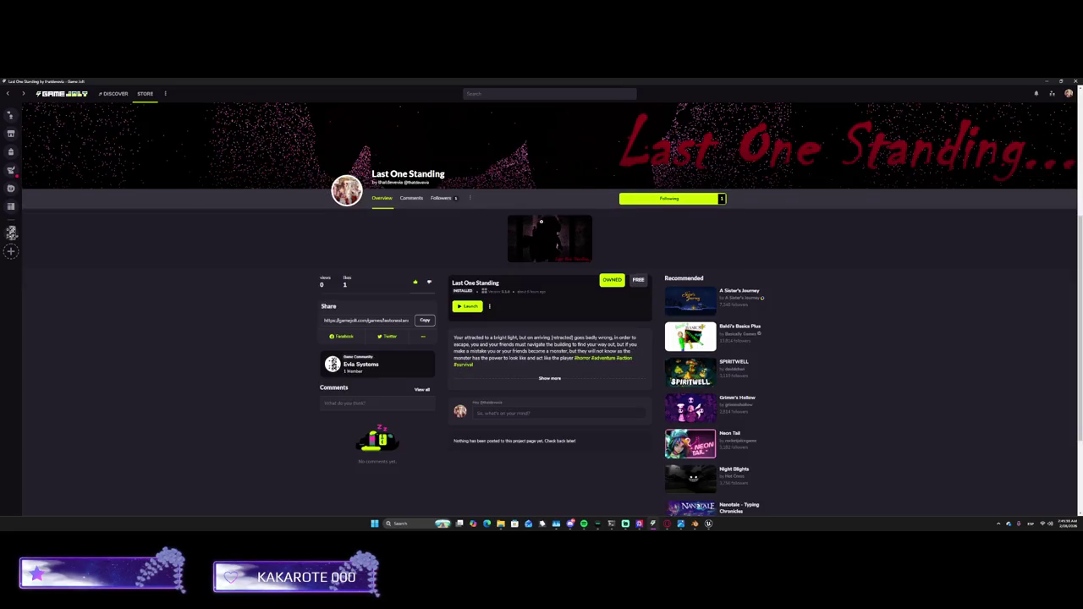
{"action": "left_click", "coordinate": [469, 200]}
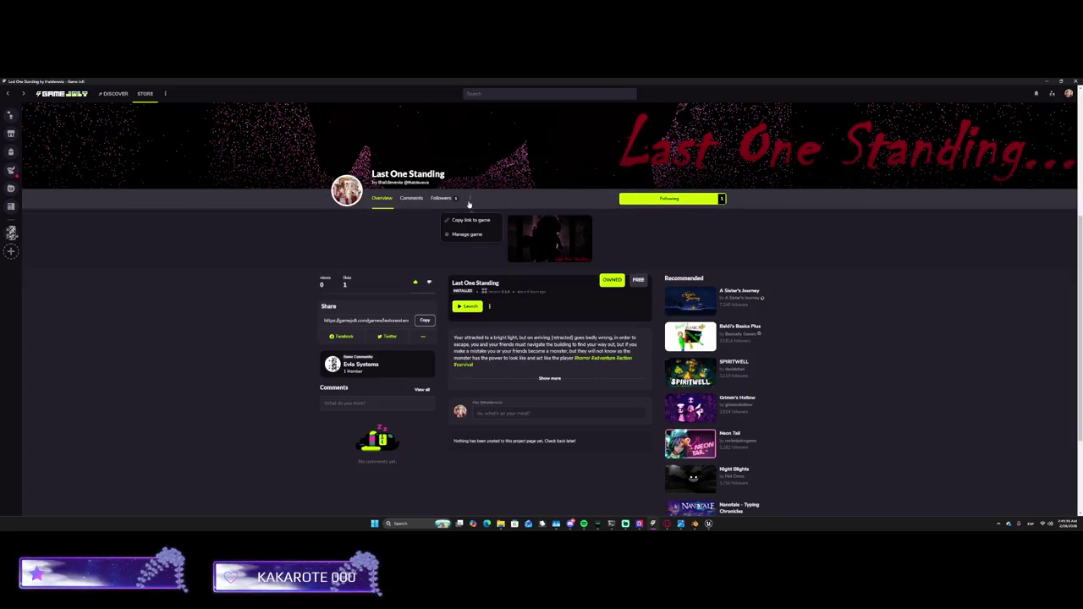
{"action": "left_click", "coordinate": [465, 232]}
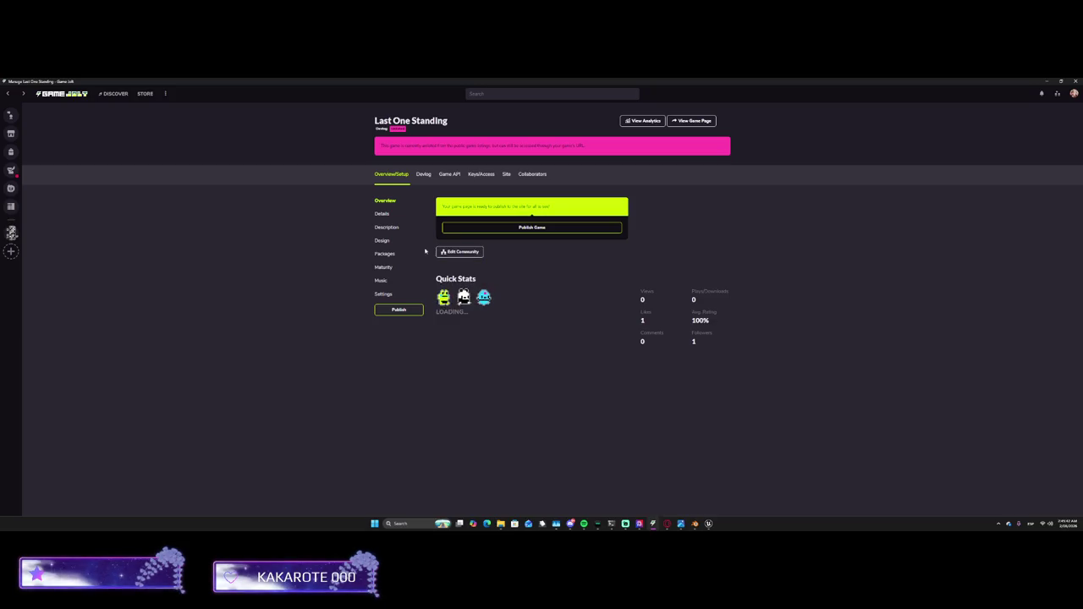
Change Last One Standing's engine from Unity to Unreal Engine in Details and save
{"action": "left_click", "coordinate": [386, 254]}
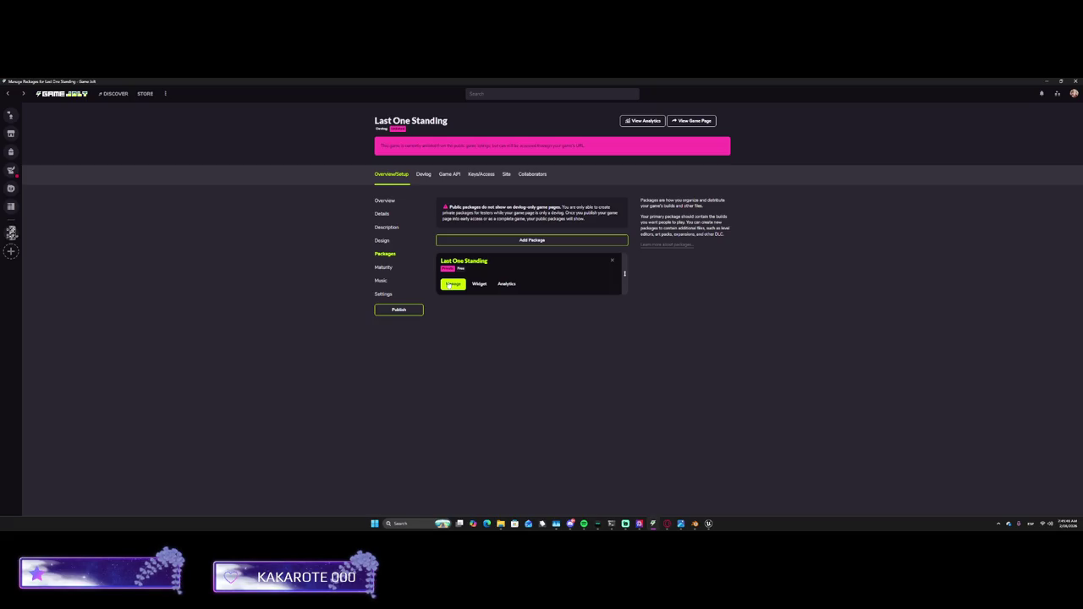
{"action": "left_click", "coordinate": [390, 214]}
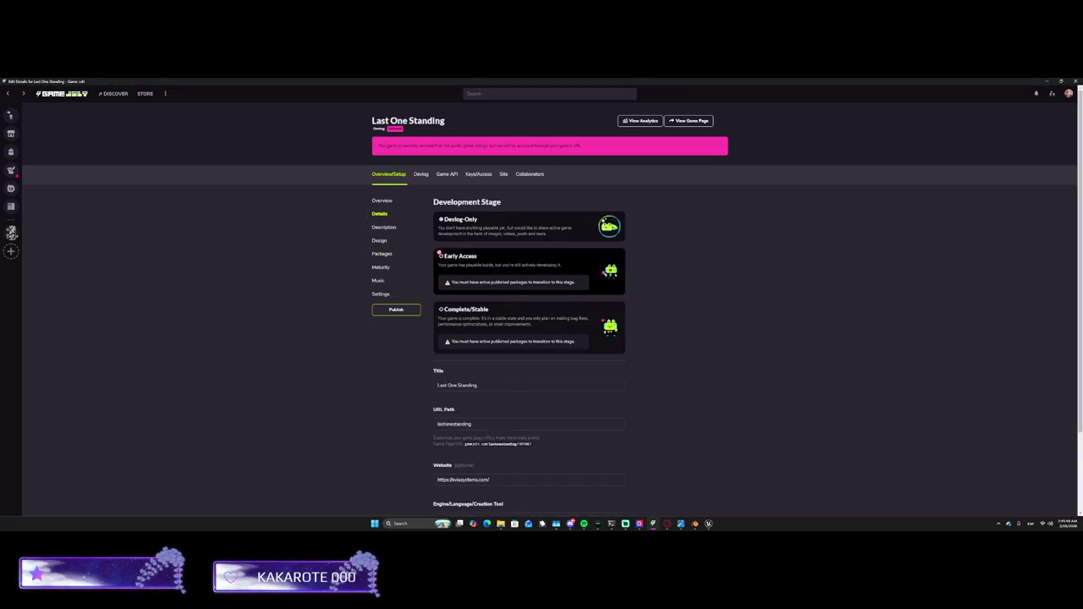
{"action": "scroll", "coordinate": [451, 293], "scroll_direction": "down", "scroll_amount": 2}
{"action": "scroll", "coordinate": [451, 292], "scroll_direction": "down", "scroll_amount": 1}
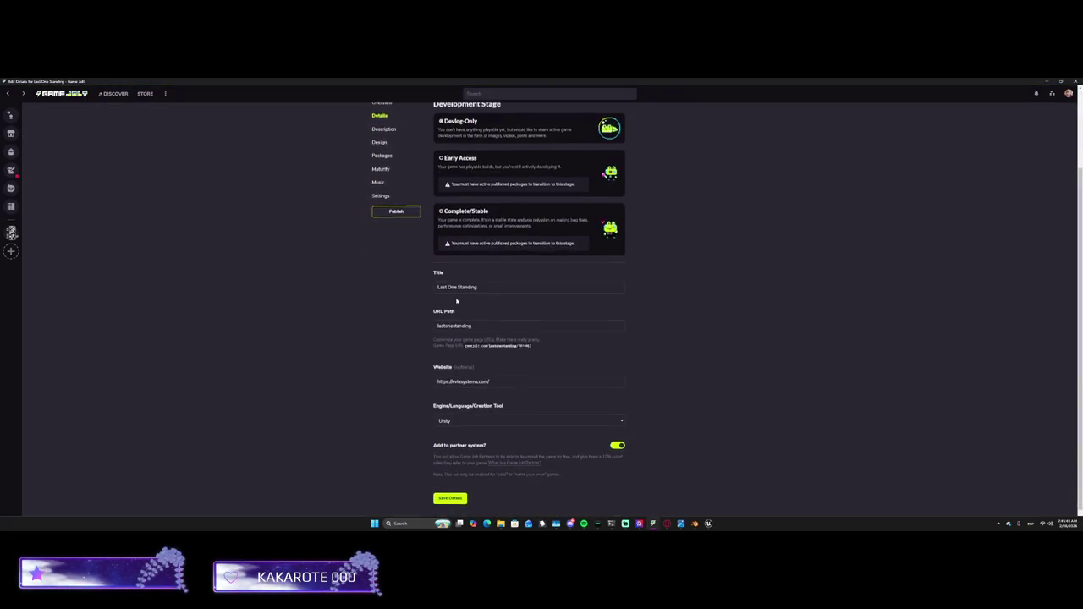
{"action": "left_click", "coordinate": [475, 421]}
{"action": "scroll", "coordinate": [457, 385], "scroll_direction": "down", "scroll_amount": 2}
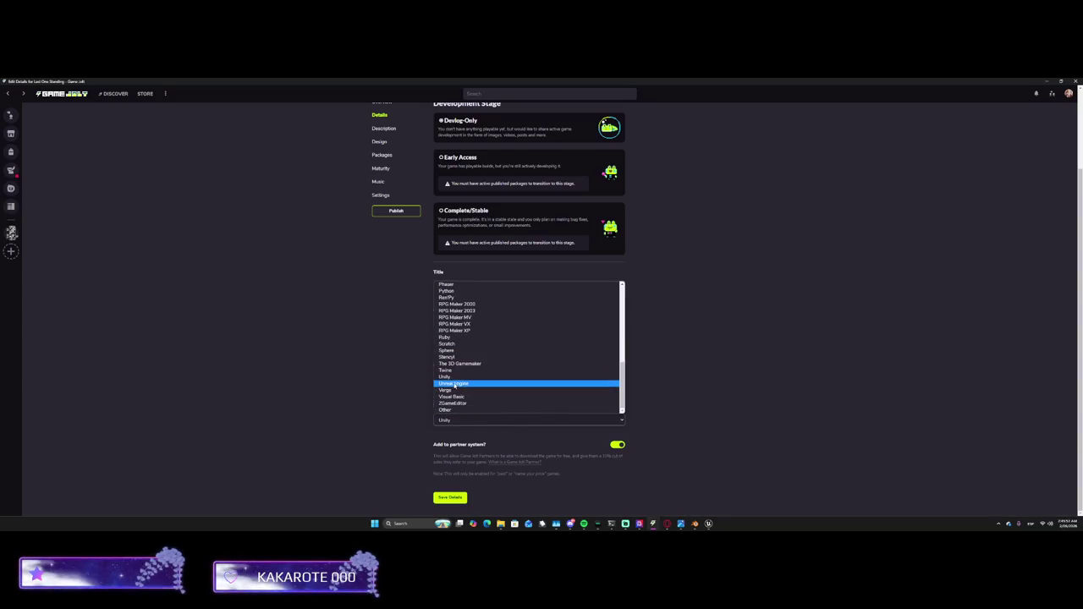
{"action": "left_click", "coordinate": [456, 385]}
{"action": "left_click", "coordinate": [451, 496]}
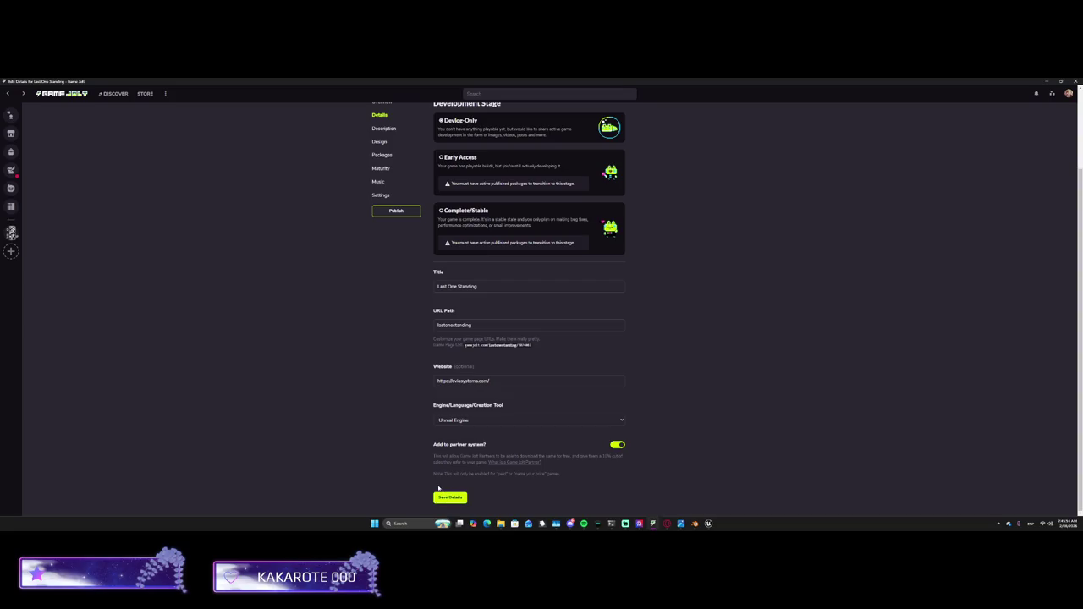
{"action": "left_click", "coordinate": [448, 500]}
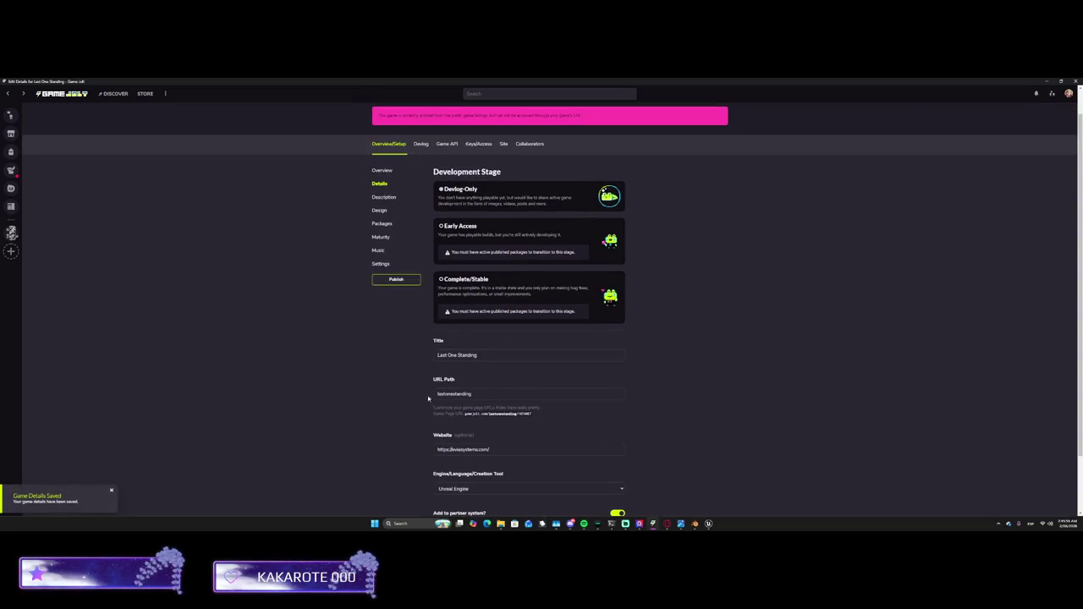
{"action": "left_click", "coordinate": [392, 227]}
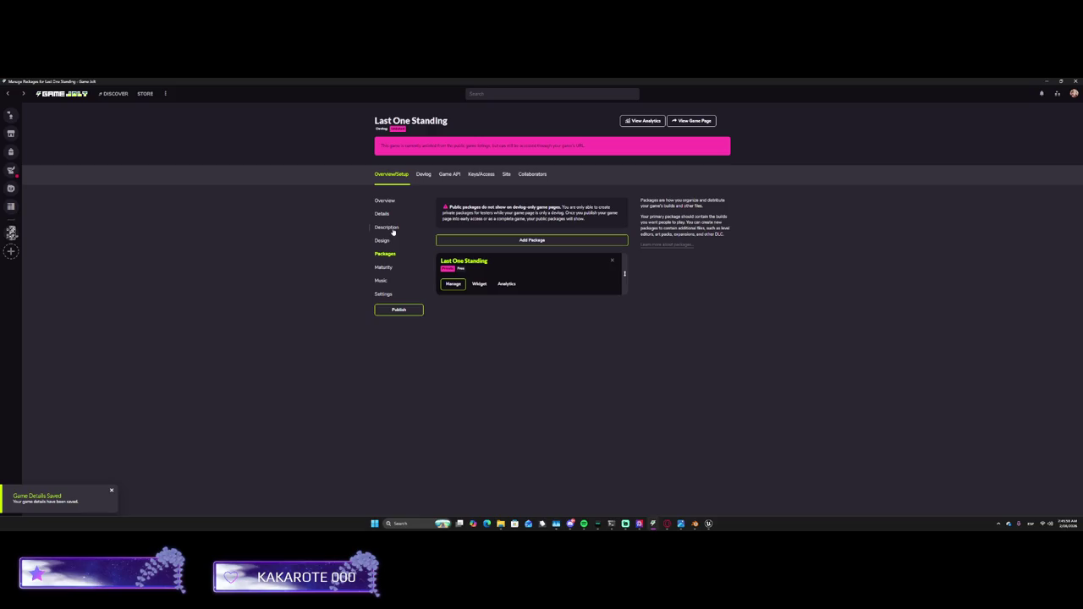
Review the package's Monthly analytics showing zero downloads, then return to Packages
{"action": "left_click", "coordinate": [501, 286]}
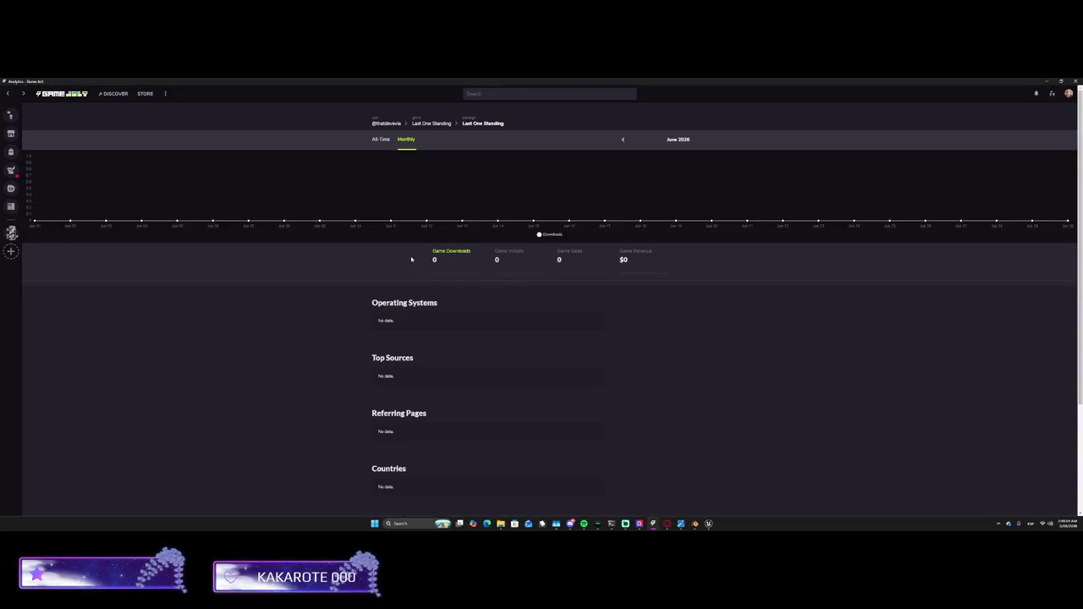
{"action": "left_click", "coordinate": [5, 93]}
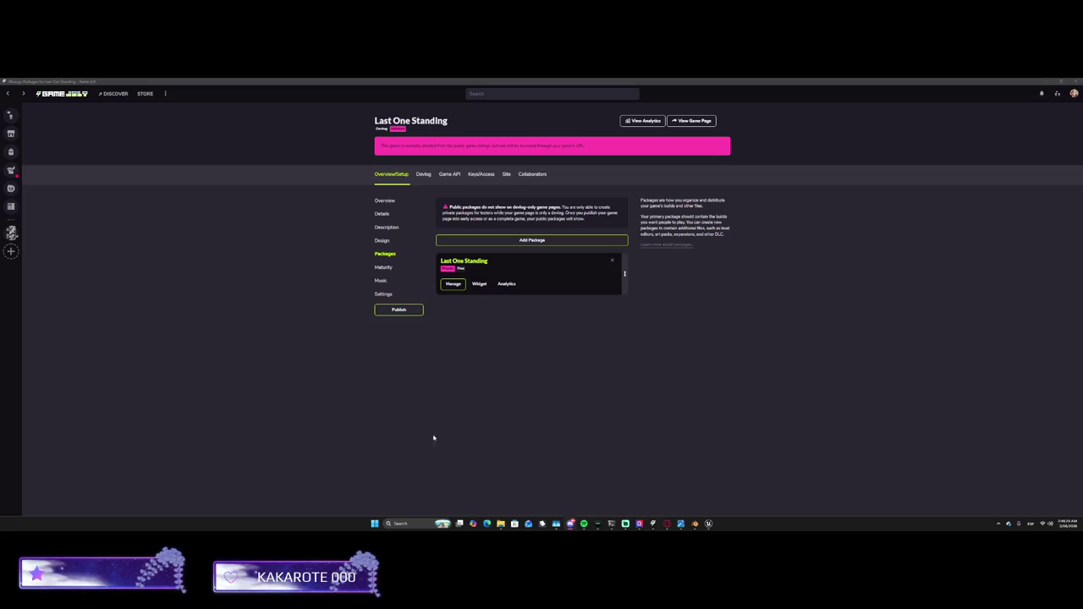
{"action": "mouse_move", "coordinate": [665, 523]}
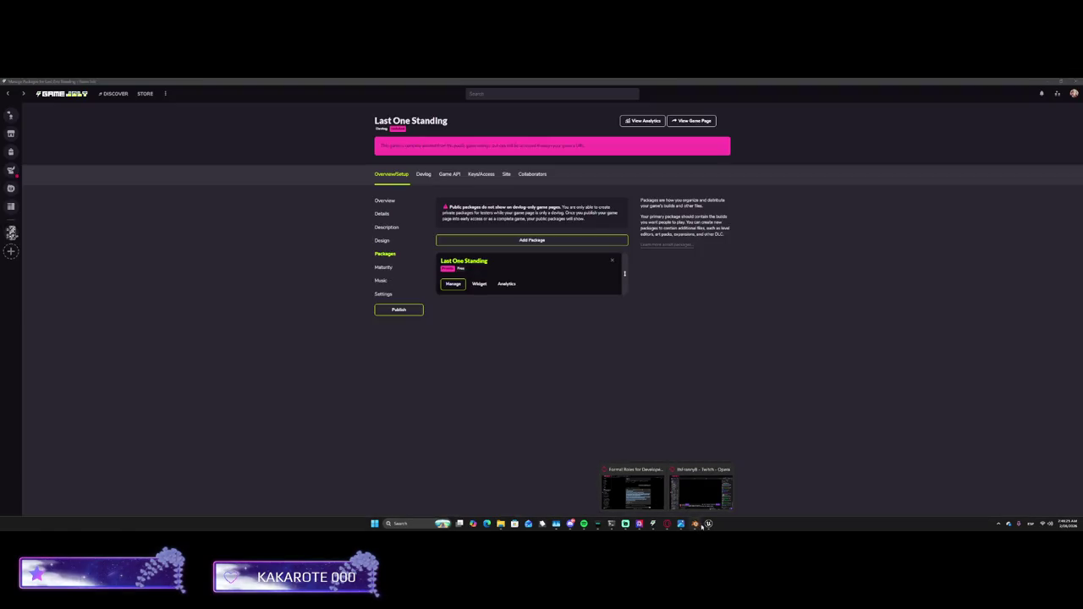
Bring up the Unreal Editor, check MSI Center, then open File Explorer on Screenshots
{"action": "left_click", "coordinate": [708, 524]}
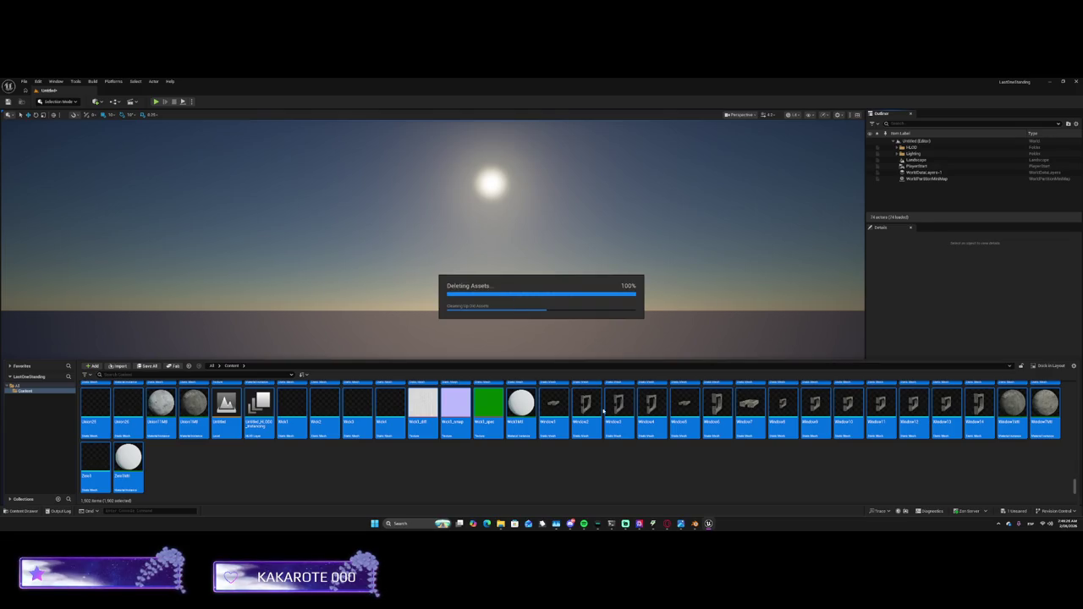
{"action": "left_click", "coordinate": [640, 524]}
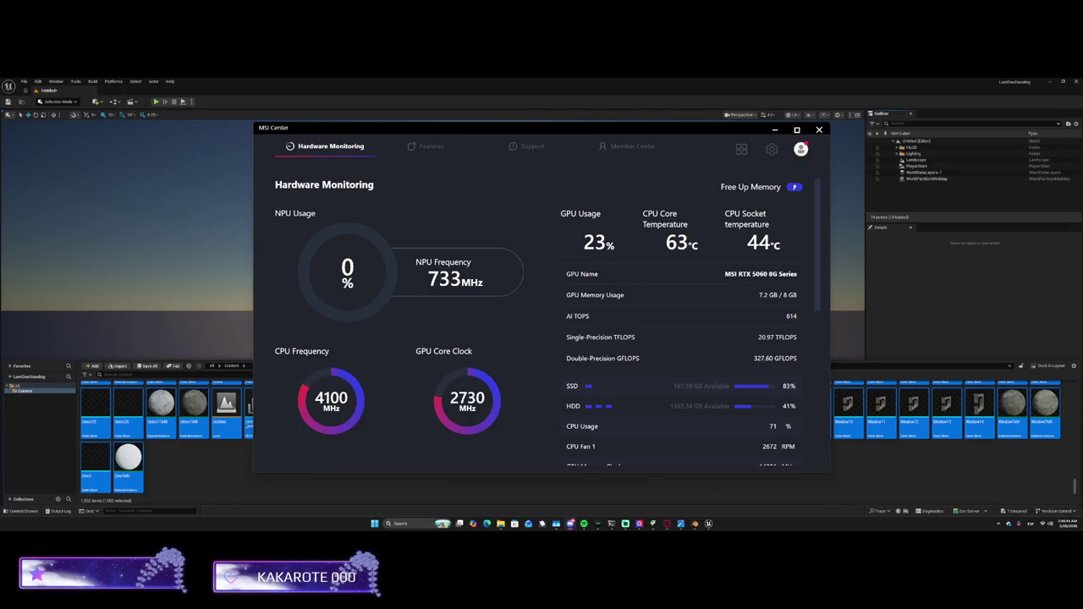
{"action": "key", "text": "super+e"}
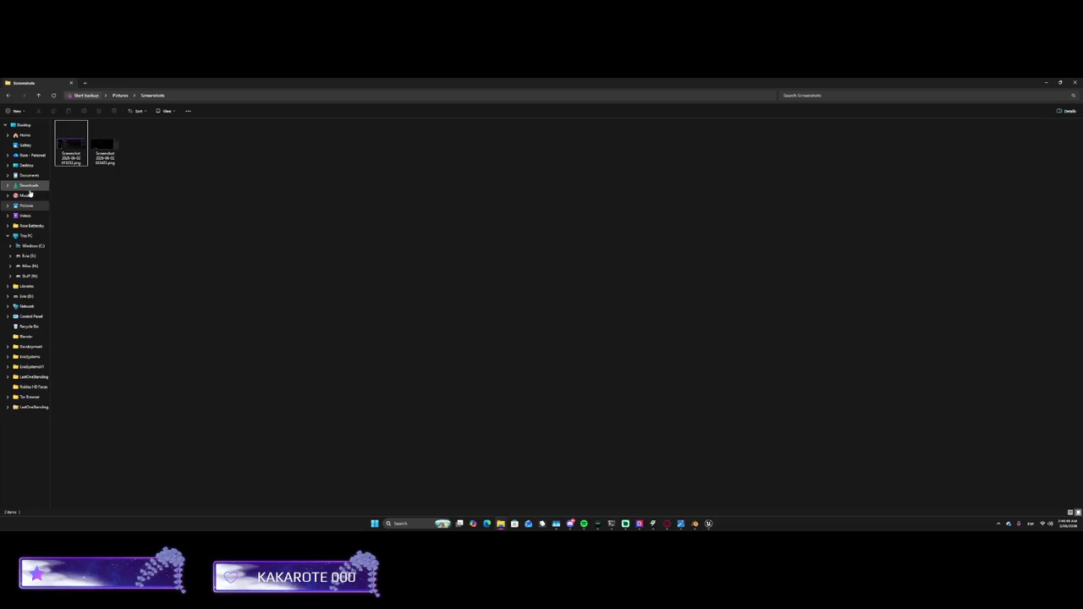
Browse This PC, the C: drive, and the Documents, Downloads, Music and Pictures folders
{"action": "left_click", "coordinate": [30, 236]}
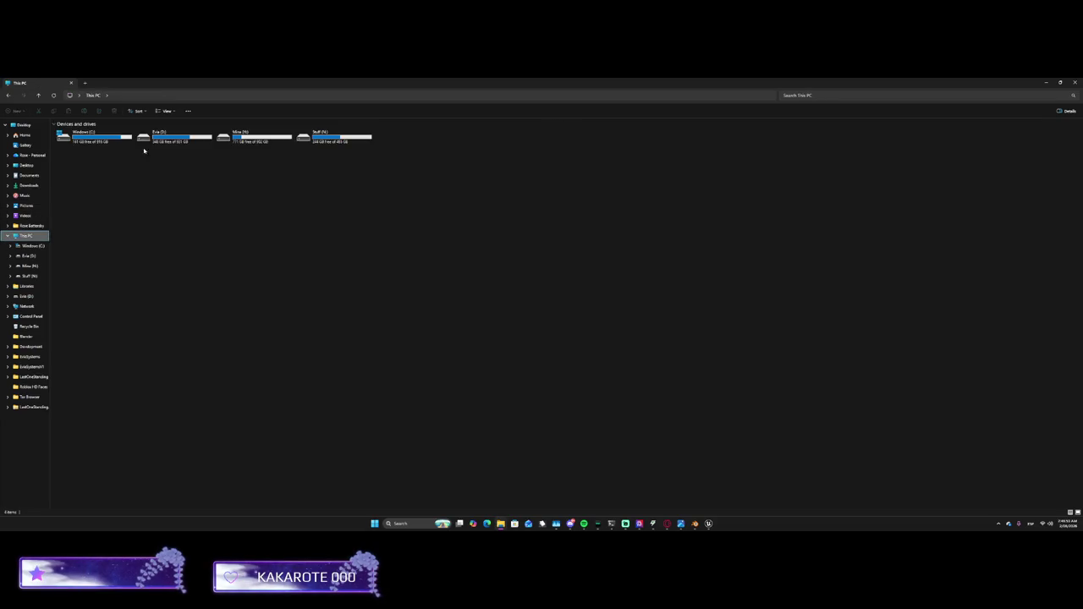
{"action": "double_click", "coordinate": [84, 135]}
{"action": "left_click", "coordinate": [32, 176]}
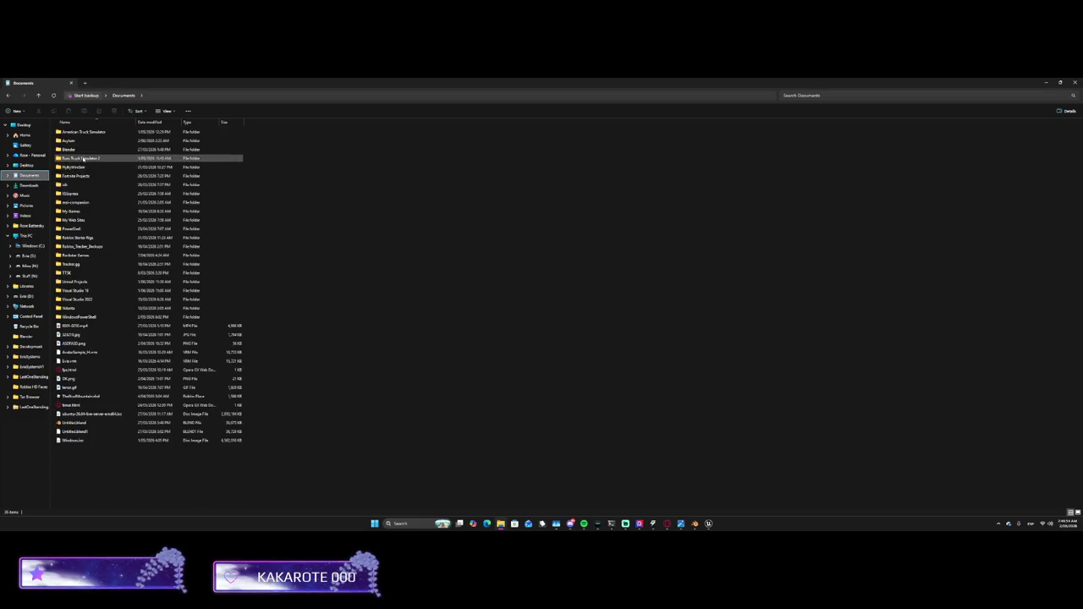
{"action": "left_click", "coordinate": [37, 186]}
{"action": "left_click", "coordinate": [32, 194]}
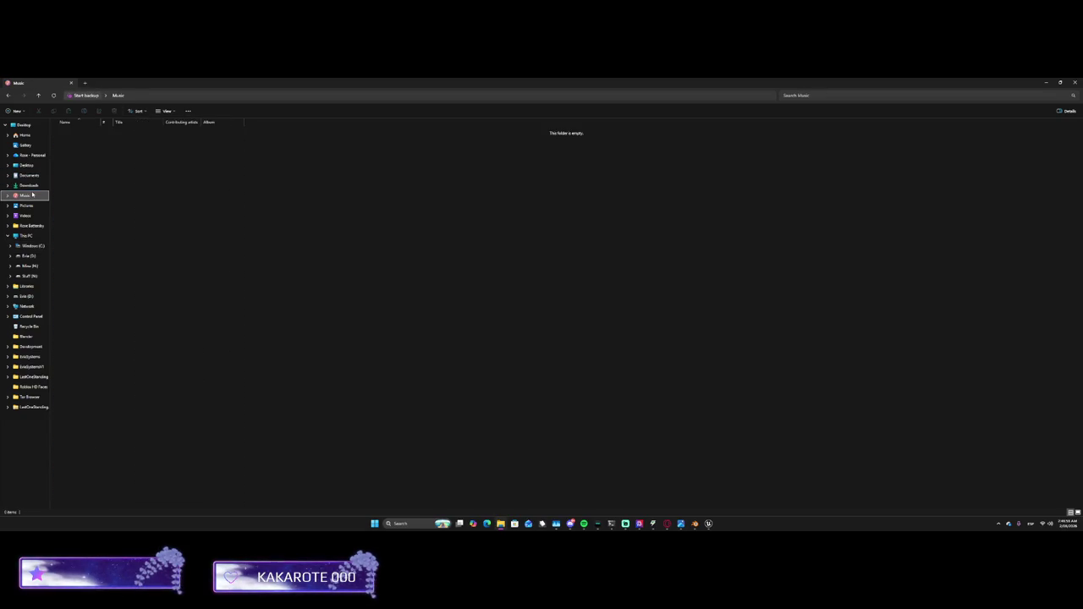
{"action": "left_click", "coordinate": [28, 206]}
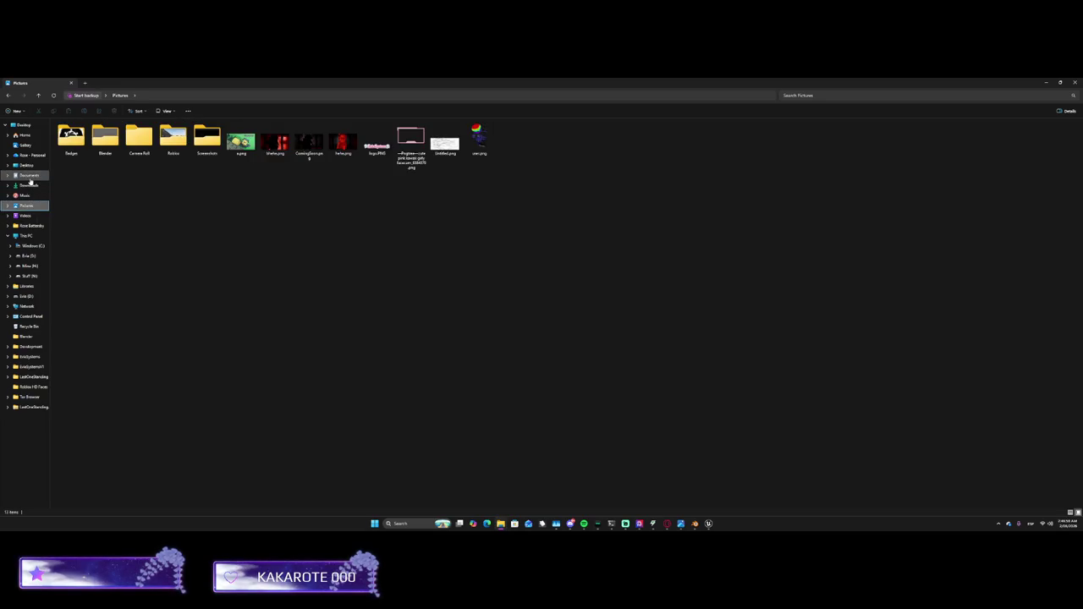
{"action": "left_click", "coordinate": [30, 175]}
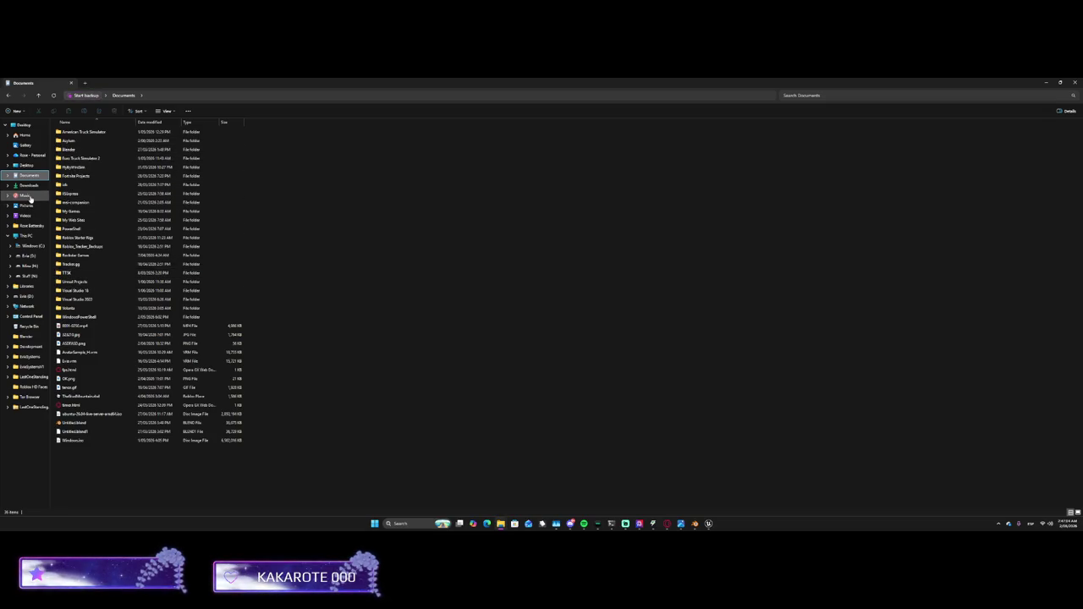
{"action": "left_click", "coordinate": [27, 205]}
{"action": "left_click", "coordinate": [32, 175]}
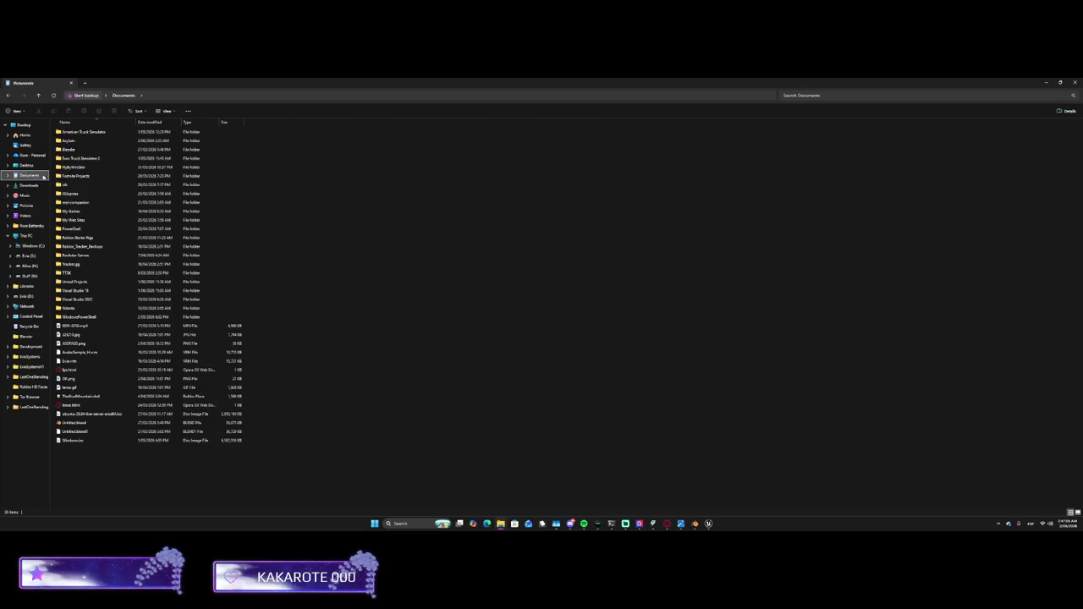
Open Desktop › LastOneStanding and launch Lets Score Them.exe
{"action": "left_click", "coordinate": [28, 165]}
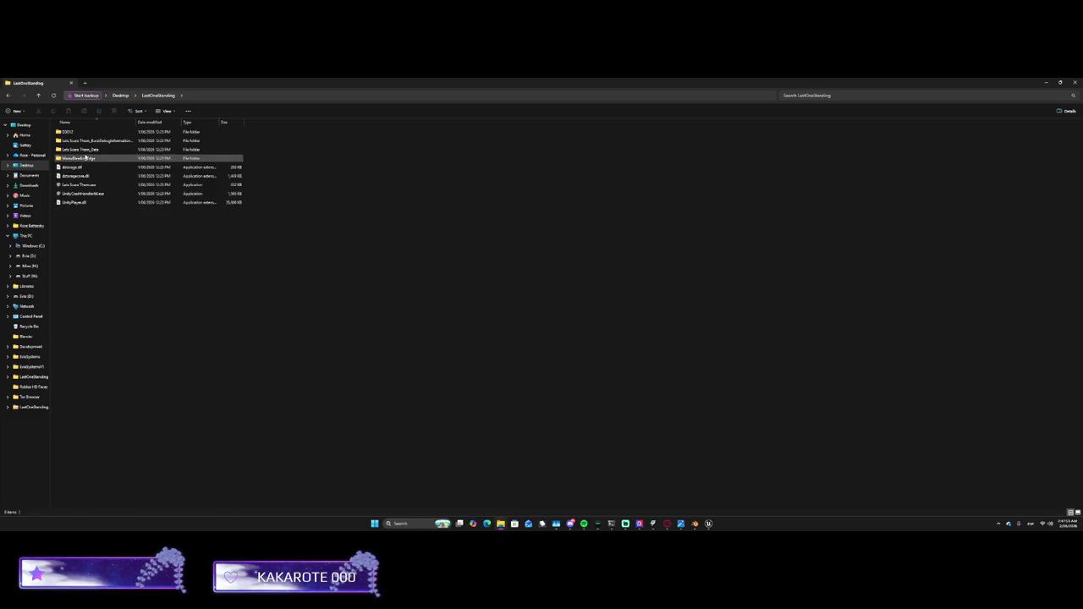
{"action": "left_click", "coordinate": [84, 186]}
{"action": "double_click", "coordinate": [84, 186]}
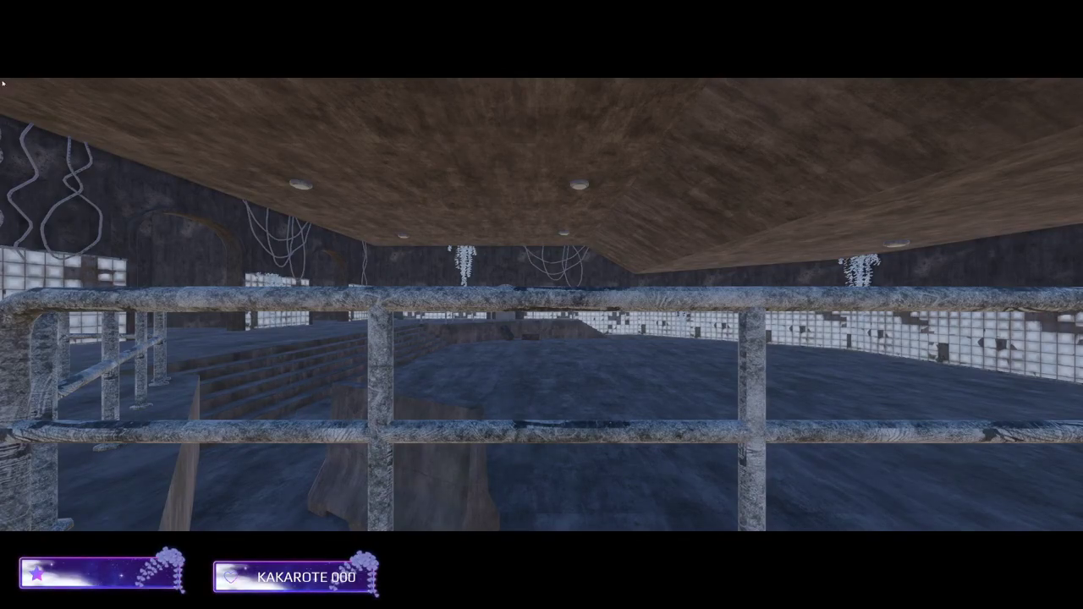
Capture a full-view screenshot of the blue-lit lobby, then quit the game
{"action": "key", "text": "super+shift+s"}
{"action": "mouse_move", "coordinate": [3, 79]}
{"action": "left_mouse_down"}
{"action": "mouse_move", "coordinate": [957, 527]}
{"action": "mouse_move", "coordinate": [1082, 531]}
{"action": "mouse_move", "coordinate": [812, 483]}
{"action": "mouse_move", "coordinate": [1082, 532]}
{"action": "left_mouse_up"}
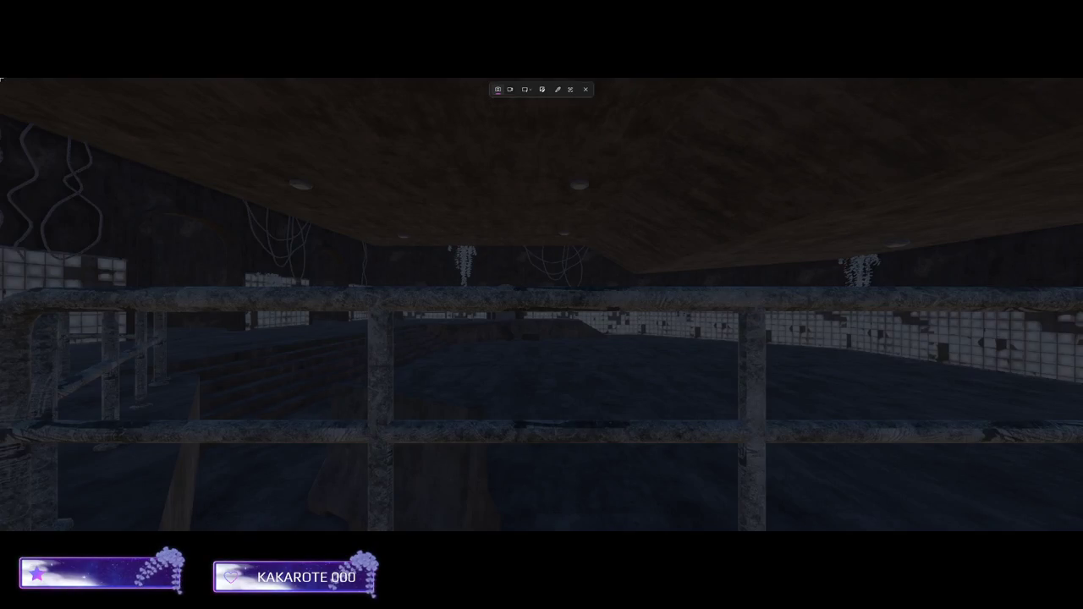
{"action": "key", "text": "Escape"}
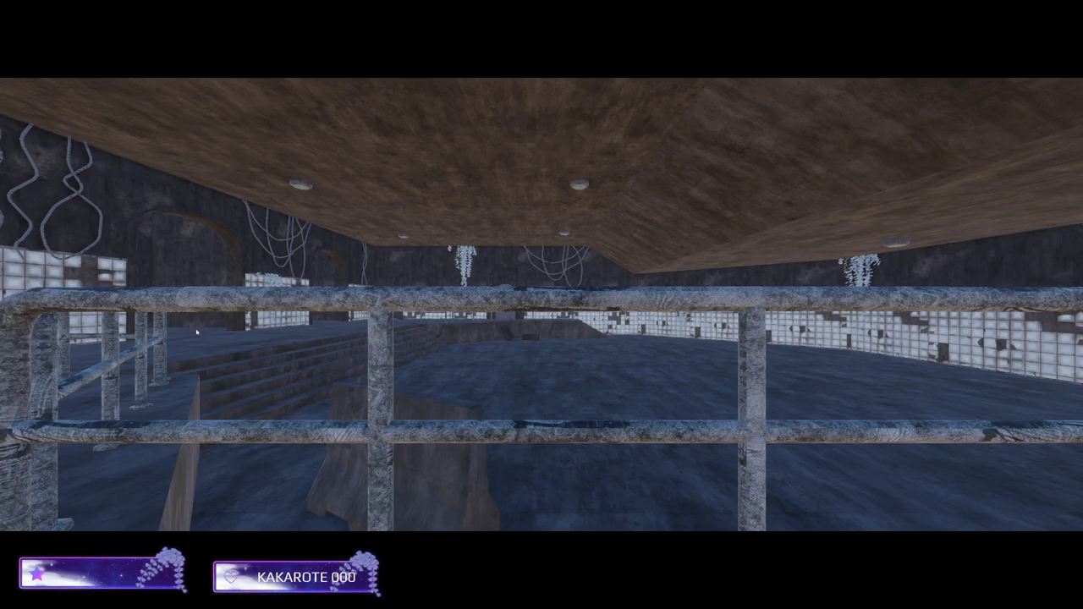
{"action": "key", "text": "alt+F4"}
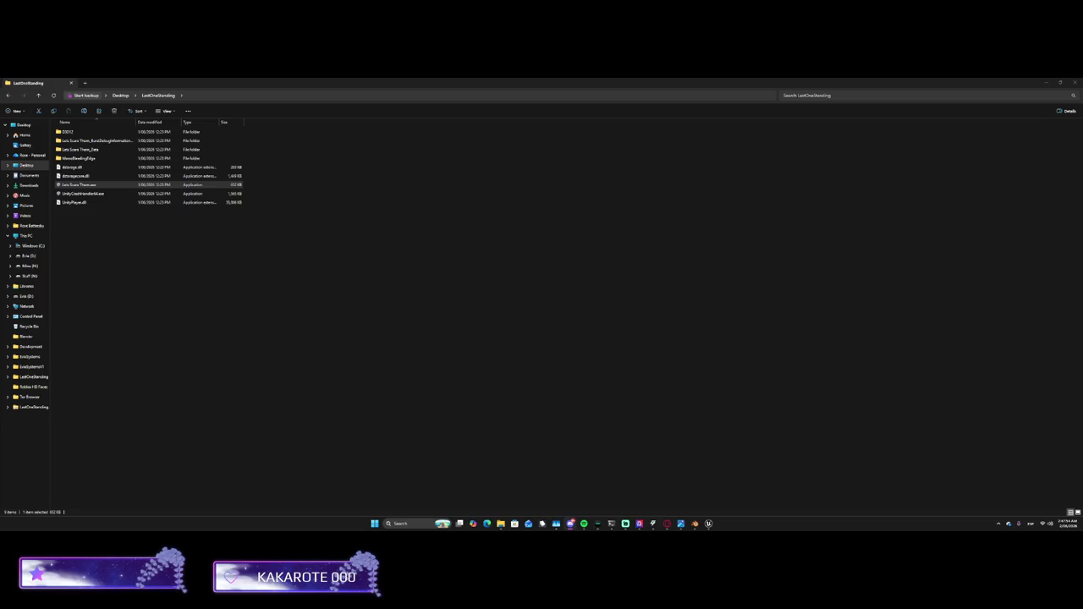
Switch the input language from ESP to ENG US and return to the Unreal editor
{"action": "key", "text": "super+space"}
{"action": "left_click", "coordinate": [709, 523]}
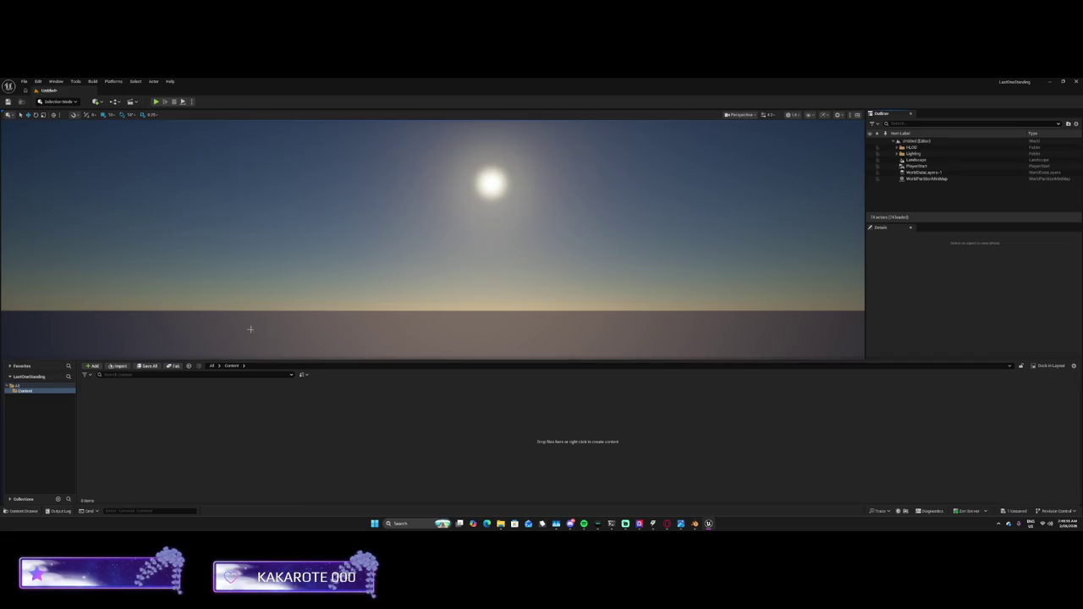
Import v1.fbx from Documents › Asylum › LobbyPoint › v1 › Modified with the default pipeline
{"action": "left_click", "coordinate": [120, 366]}
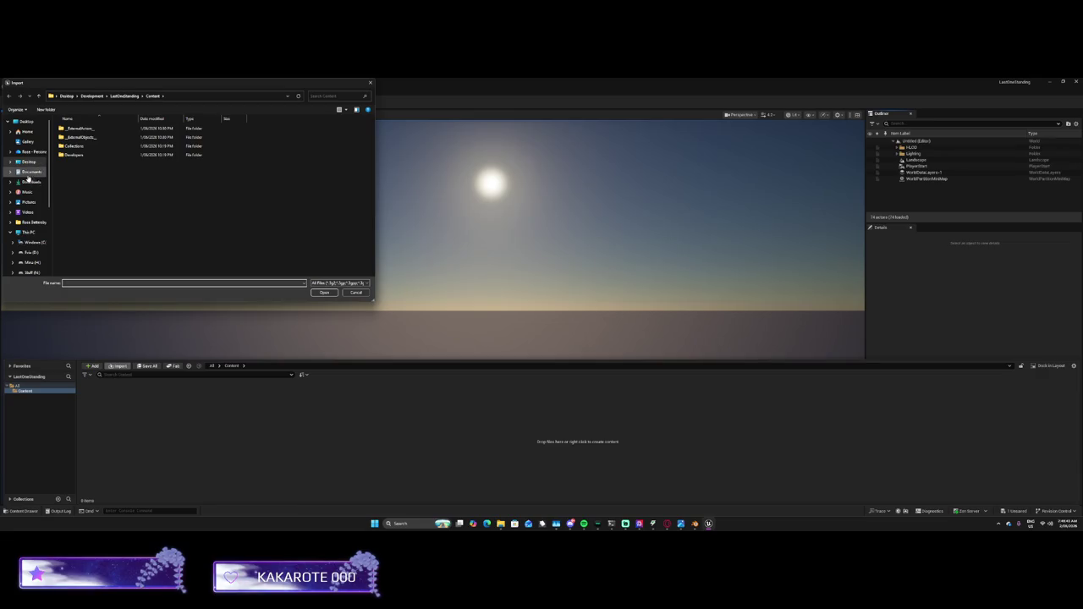
{"action": "left_click", "coordinate": [28, 173]}
{"action": "double_click", "coordinate": [76, 136]}
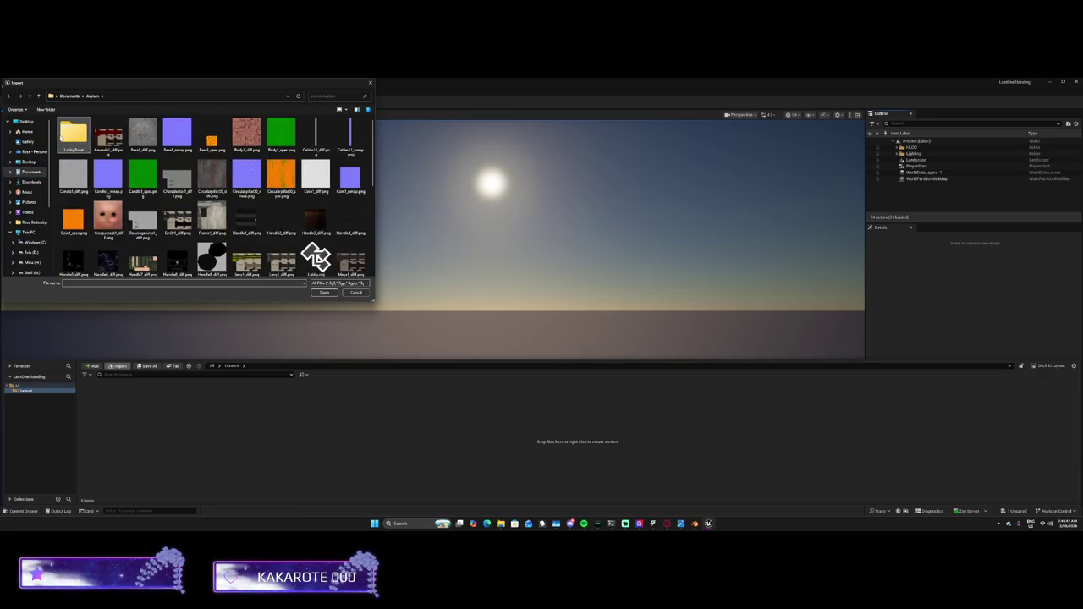
{"action": "double_click", "coordinate": [64, 138]}
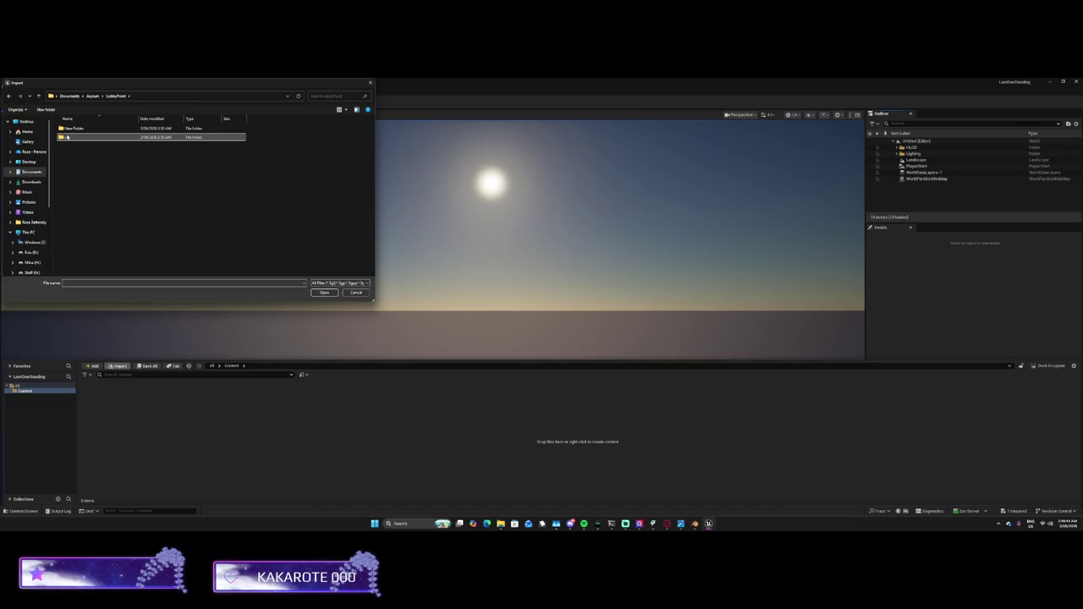
{"action": "double_click", "coordinate": [67, 138]}
{"action": "double_click", "coordinate": [66, 138]}
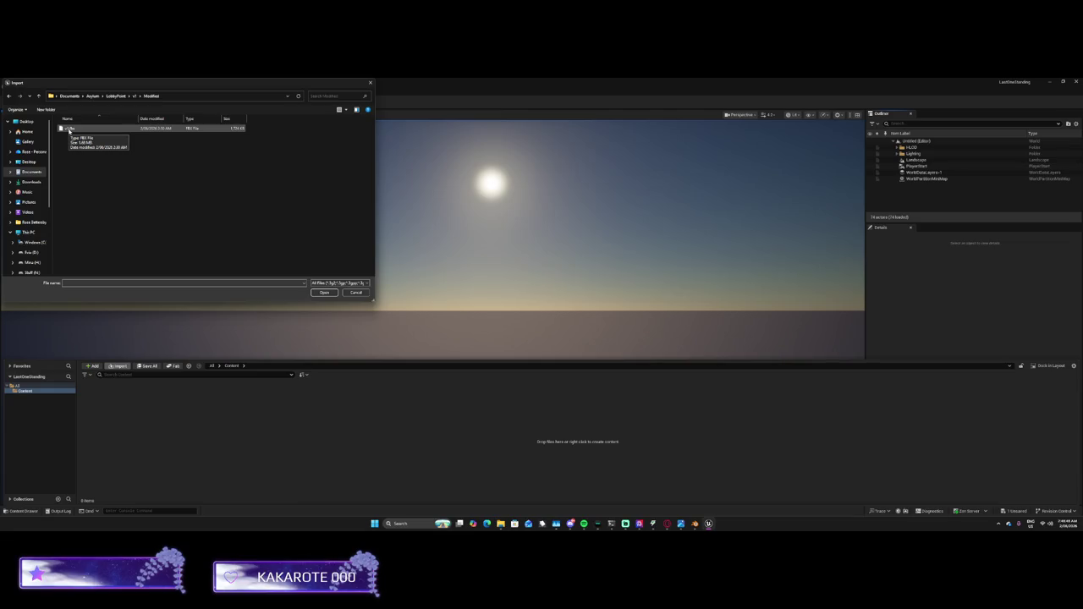
{"action": "double_click", "coordinate": [68, 130]}
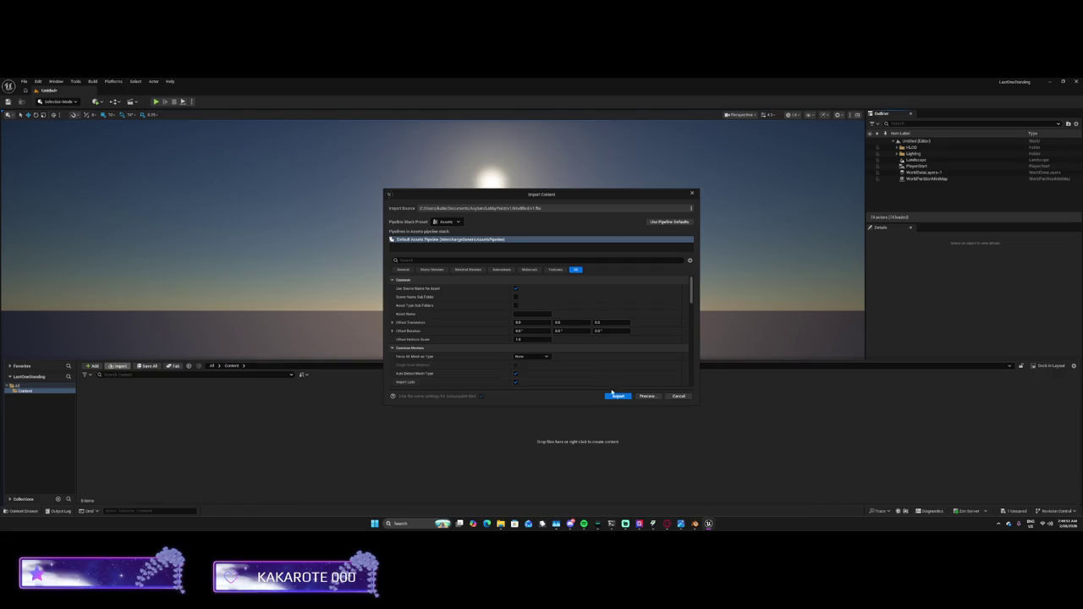
{"action": "left_click", "coordinate": [619, 397]}
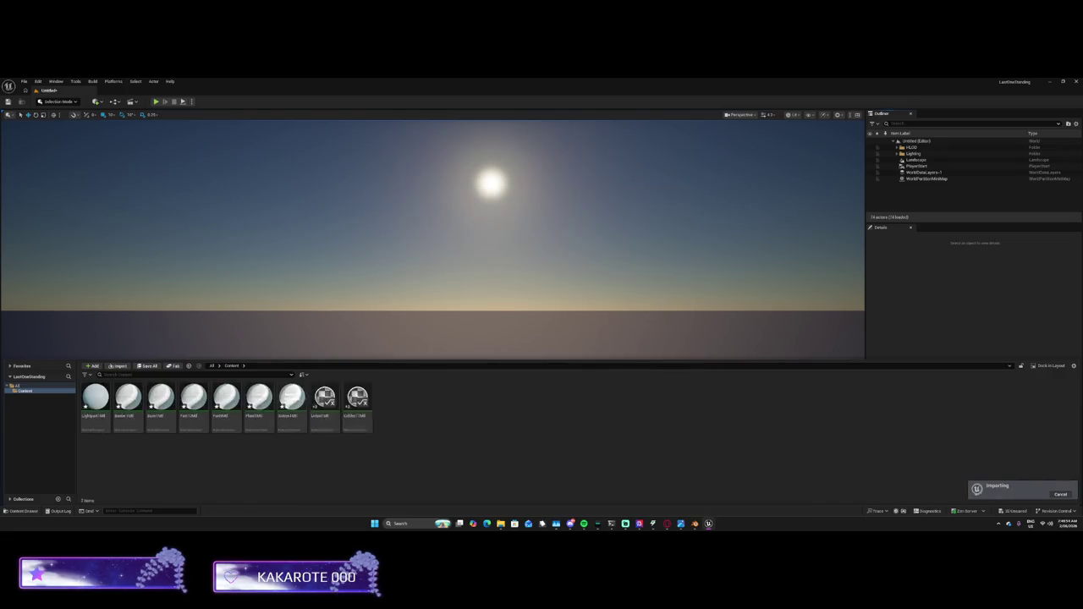
{"action": "left_click", "coordinate": [411, 357]}
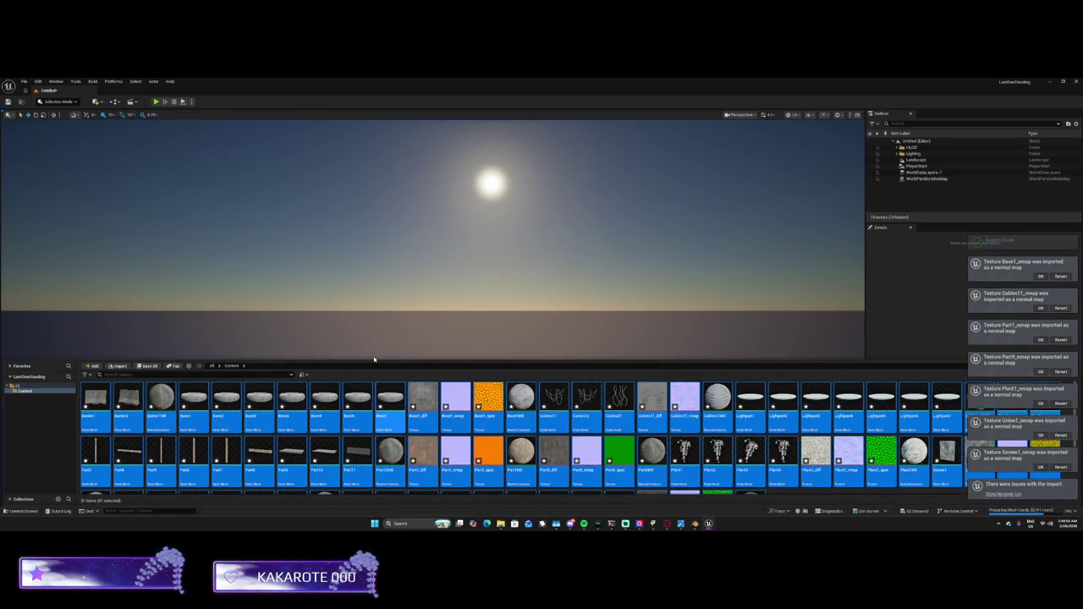
Undo the deletion to restore the landscape sections in the level
{"action": "left_click_drag", "start_coordinate": [374, 359], "coordinate": [374, 406]}
{"action": "left_click_drag", "start_coordinate": [348, 356], "coordinate": [348, 285]}
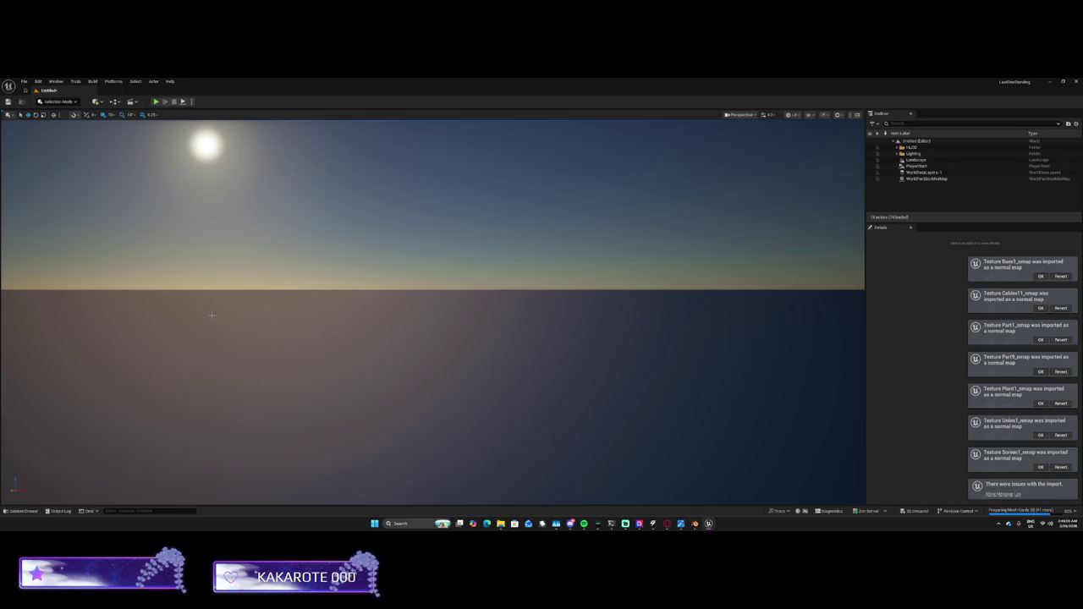
{"action": "key", "text": "ctrl+z"}
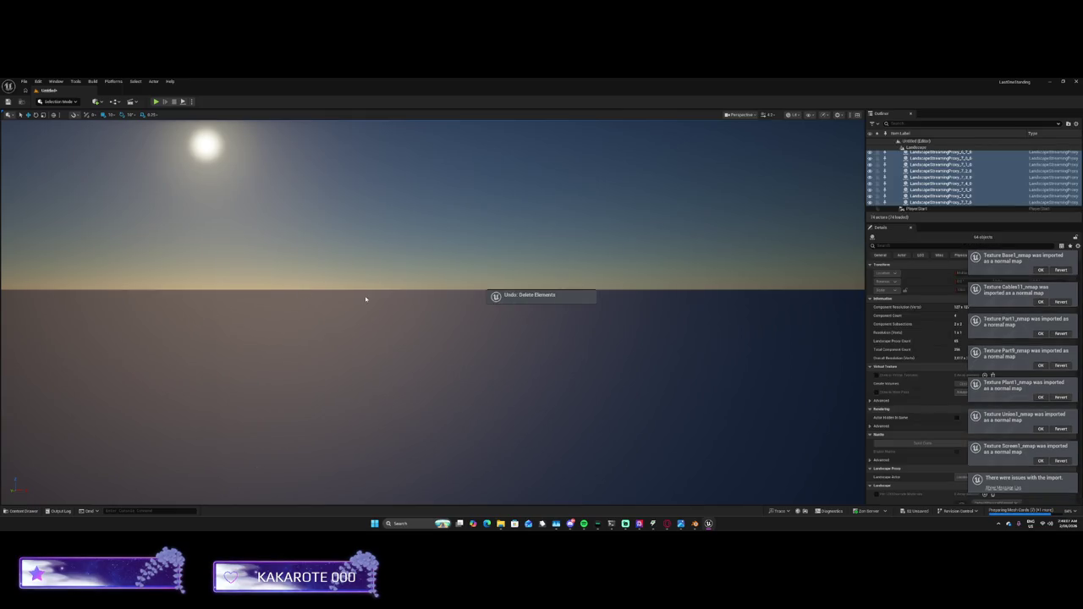
Delete landscape sections LandscapeStreamingProxy_0_0_0 through _7_7_0 from the level
{"action": "right_click", "coordinate": [366, 298]}
{"action": "key", "text": "Escape"}
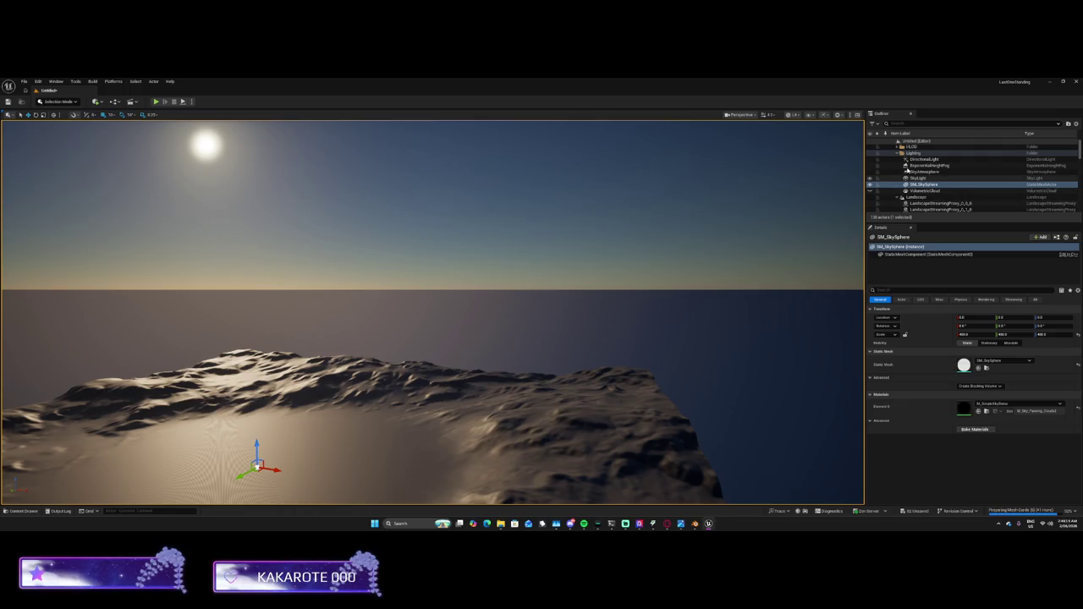
{"action": "left_click", "coordinate": [930, 203]}
{"action": "scroll", "coordinate": [921, 194], "scroll_direction": "down", "scroll_amount": 2}
{"action": "scroll", "coordinate": [921, 194], "scroll_direction": "down", "scroll_amount": 3}
{"action": "left_click", "coordinate": [920, 191], "text": "shift"}
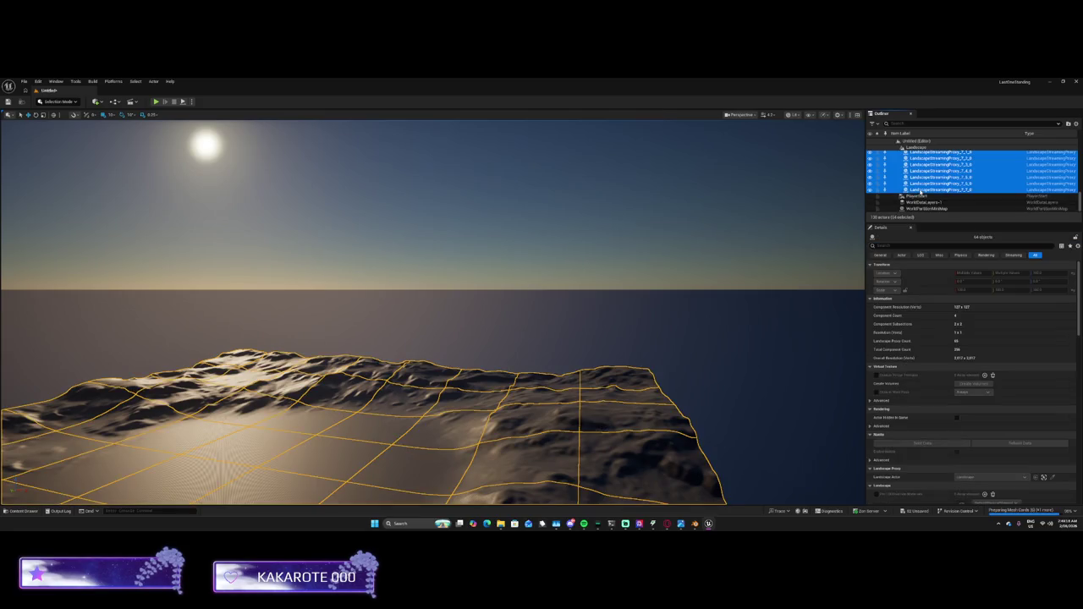
{"action": "right_click", "coordinate": [920, 191]}
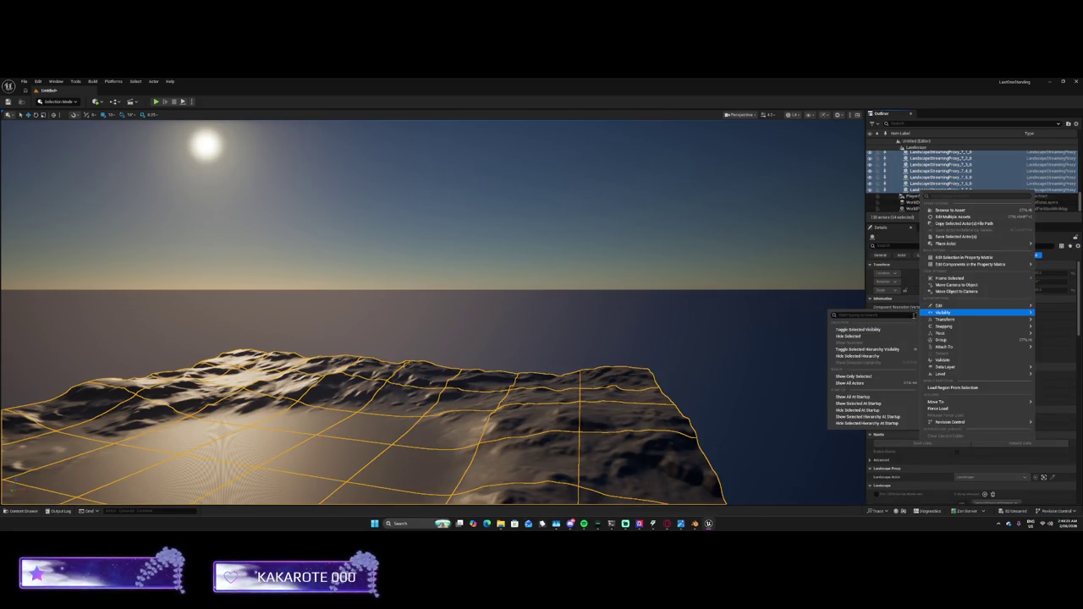
{"action": "mouse_move", "coordinate": [937, 306]}
{"action": "left_click", "coordinate": [831, 337]}
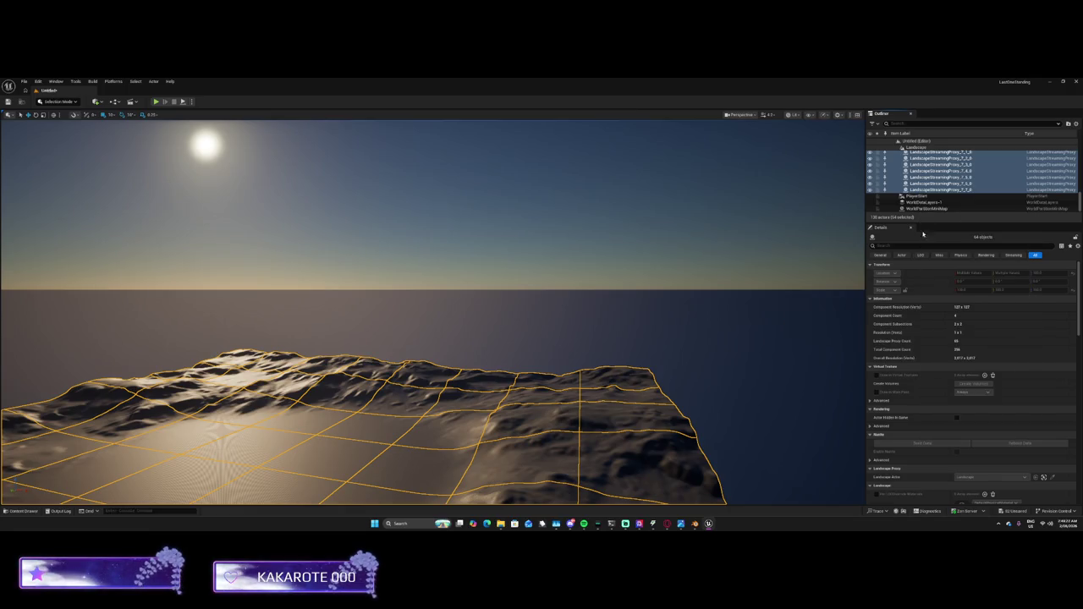
{"action": "left_click", "coordinate": [39, 512]}
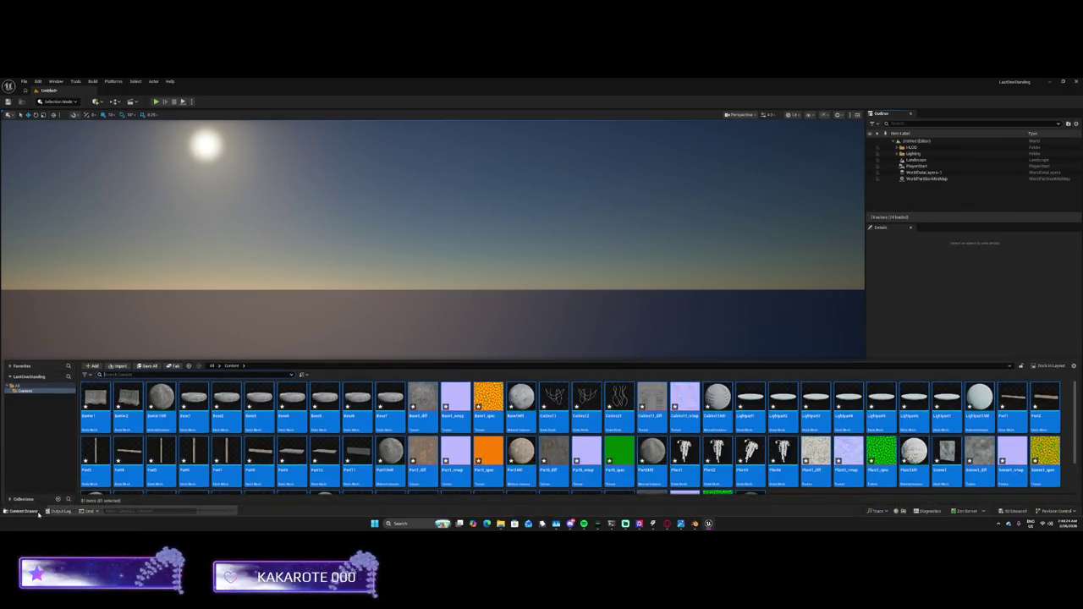
Delete every imported lobby mesh, texture and material from the Content Drawer
{"action": "scroll", "coordinate": [123, 431], "scroll_direction": "down", "scroll_amount": 2}
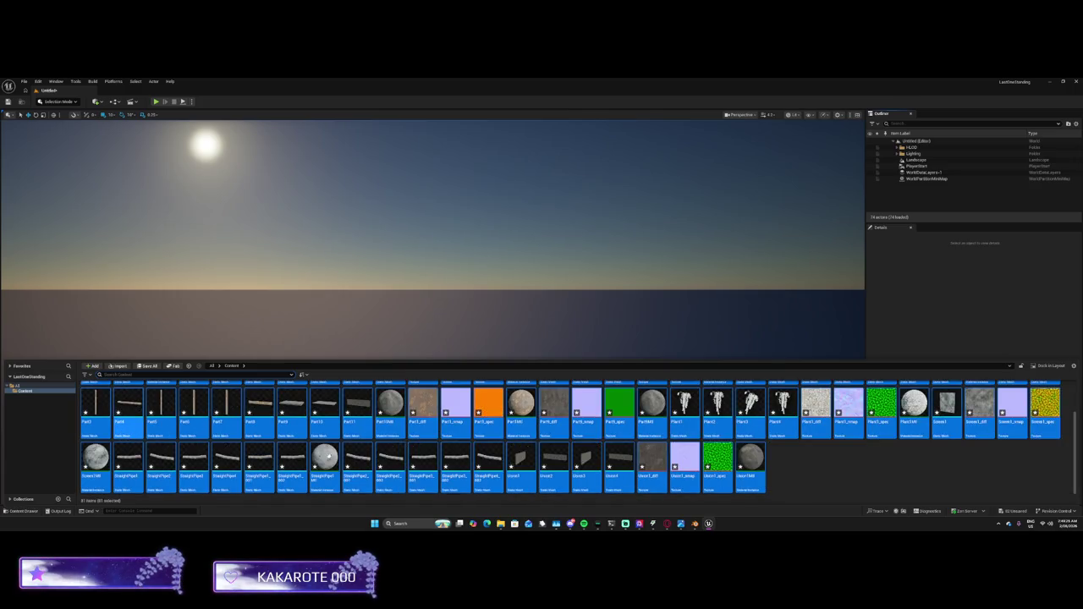
{"action": "right_click", "coordinate": [328, 455]}
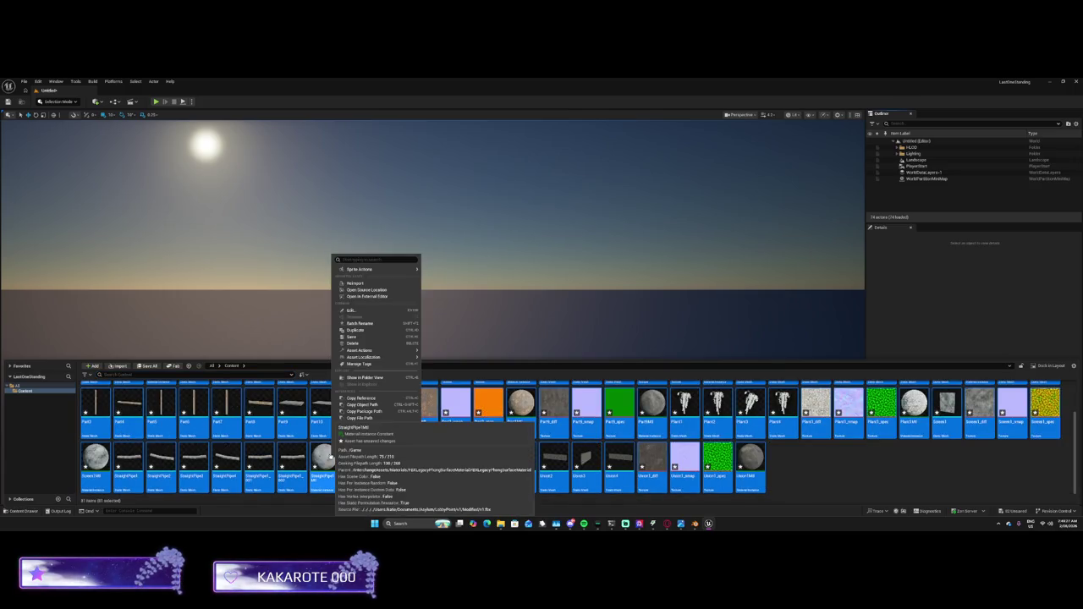
{"action": "left_click", "coordinate": [358, 344]}
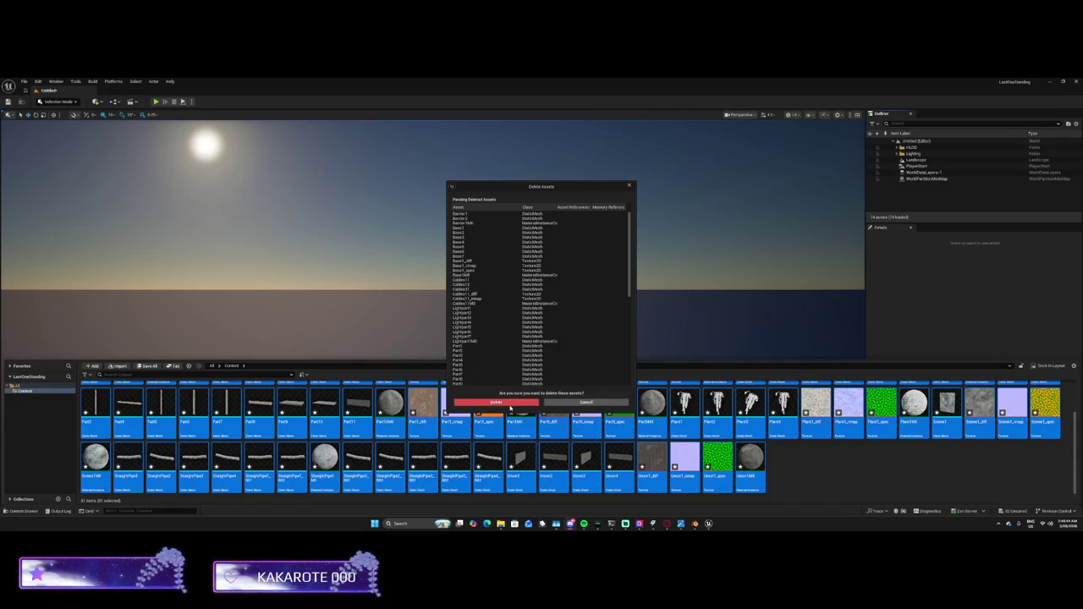
{"action": "left_click", "coordinate": [512, 403]}
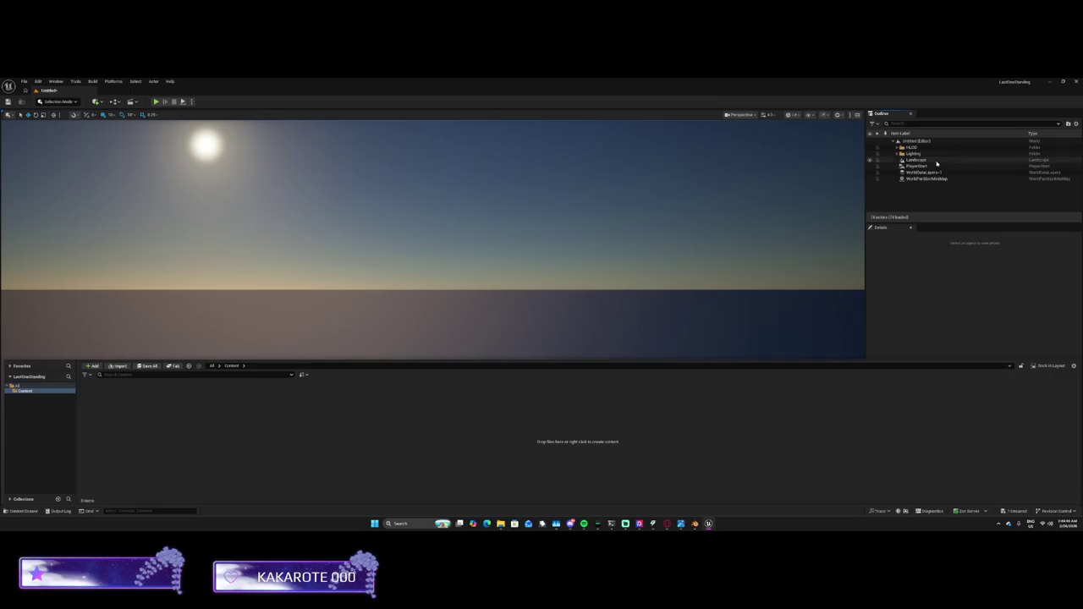
{"action": "left_click", "coordinate": [897, 153]}
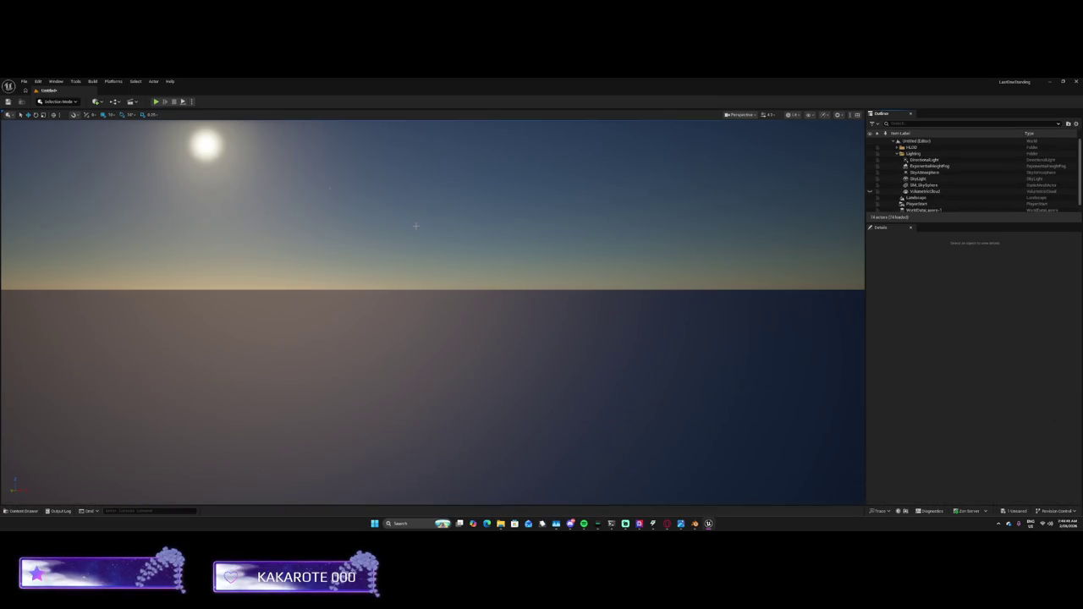
Choose Documents > Asylum > LobbyPoint > v1 > Modified > v1.fbx for Import Into Level
{"action": "left_click", "coordinate": [25, 82]}
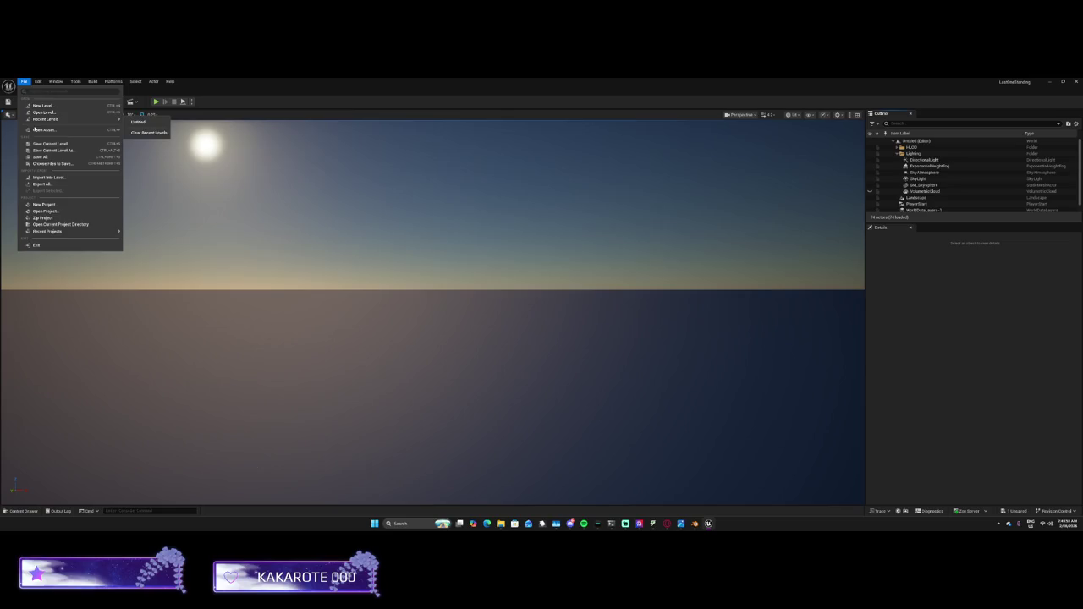
{"action": "left_click", "coordinate": [48, 178]}
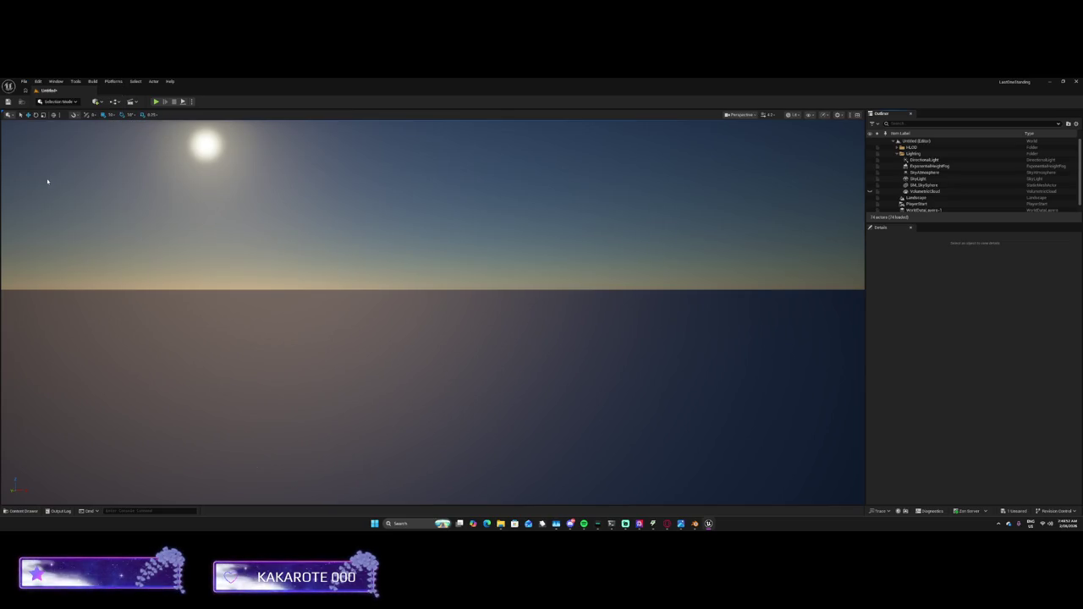
{"action": "left_click", "coordinate": [31, 172]}
{"action": "double_click", "coordinate": [76, 138]}
{"action": "double_click", "coordinate": [63, 136]}
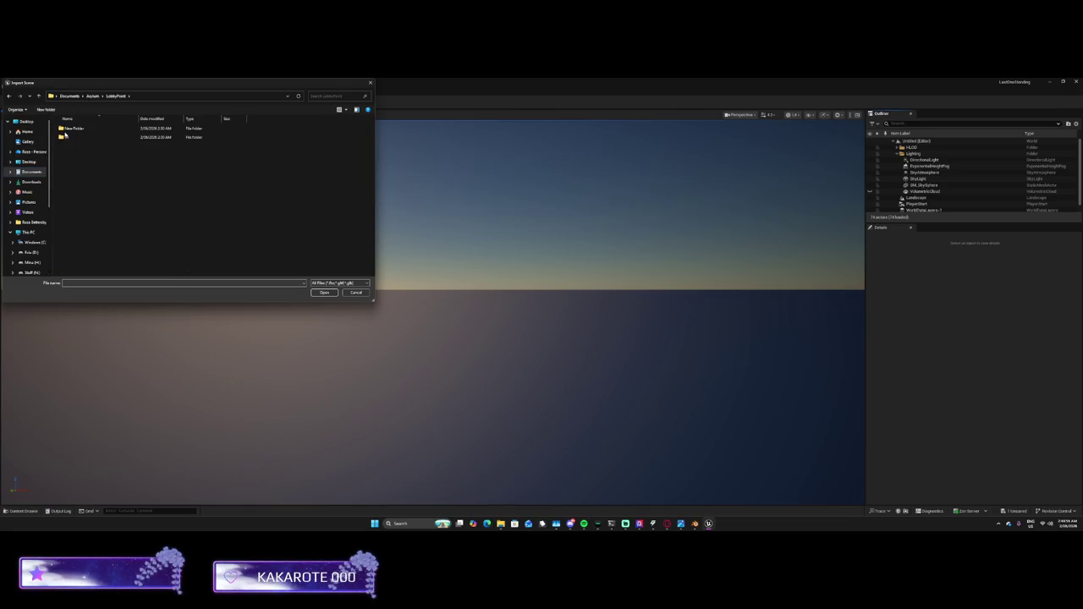
{"action": "double_click", "coordinate": [67, 136]}
{"action": "double_click", "coordinate": [68, 133]}
{"action": "double_click", "coordinate": [66, 129]}
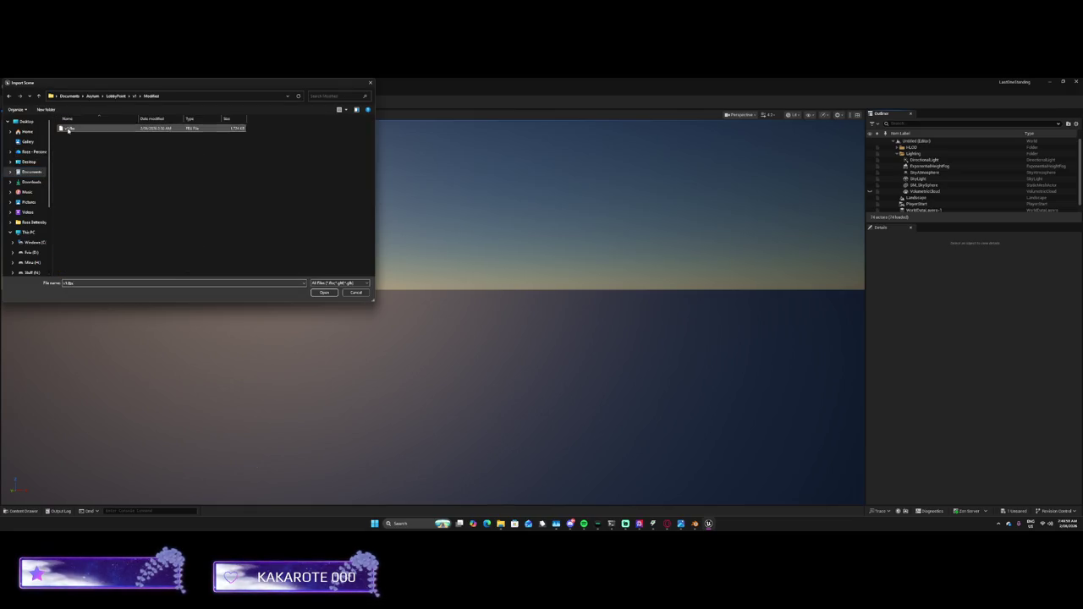
Import the scene into the Content folder and hide the asset browser
{"action": "left_click", "coordinate": [492, 263]}
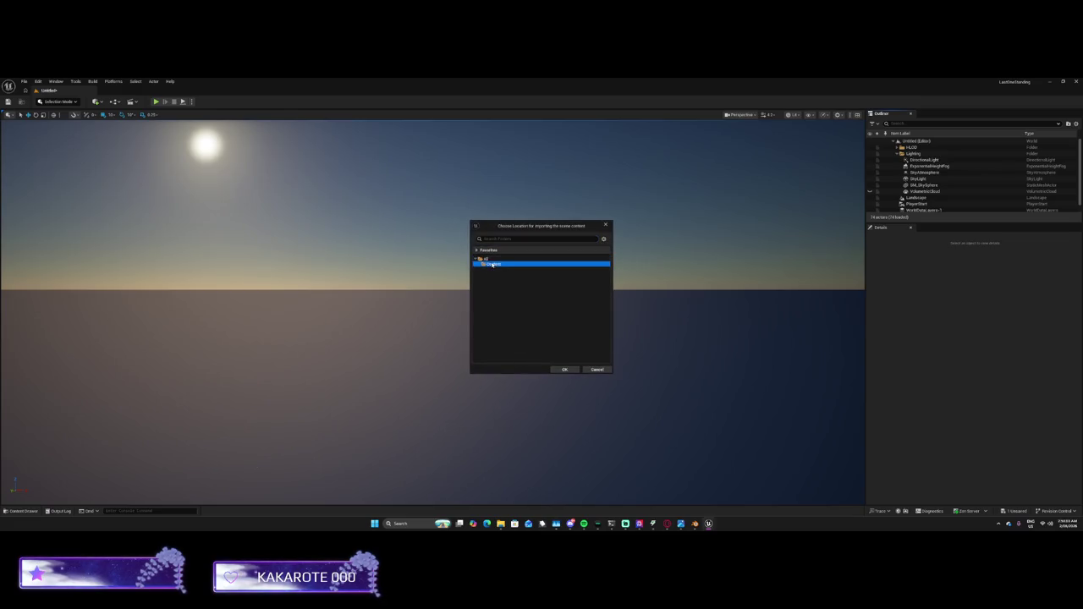
{"action": "left_click", "coordinate": [564, 370]}
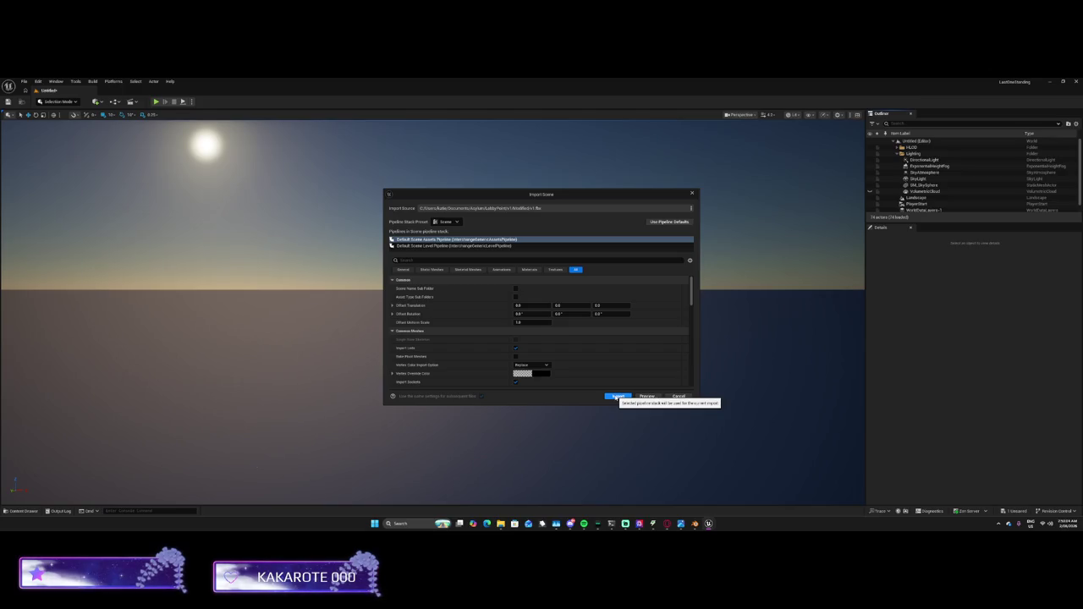
{"action": "left_click", "coordinate": [615, 397]}
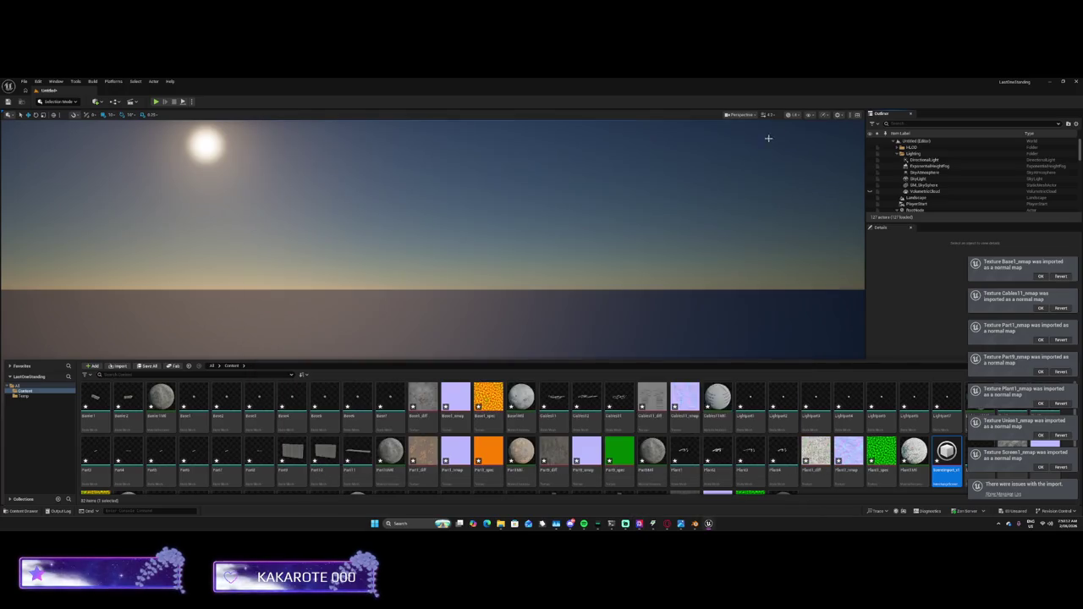
{"action": "left_click", "coordinate": [165, 275]}
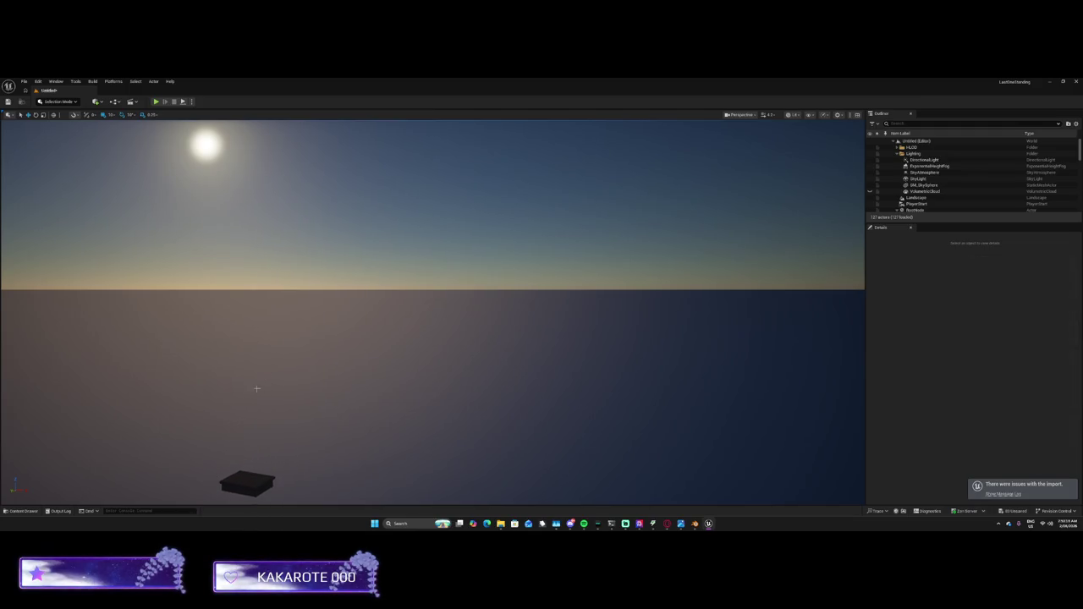
Move the dark block toward the lower left, then select SkyAtmosphere to inspect it
{"action": "left_click_drag", "start_coordinate": [249, 412], "coordinate": [217, 468]}
{"action": "scroll", "coordinate": [474, 312], "scroll_direction": "up", "scroll_amount": 10}
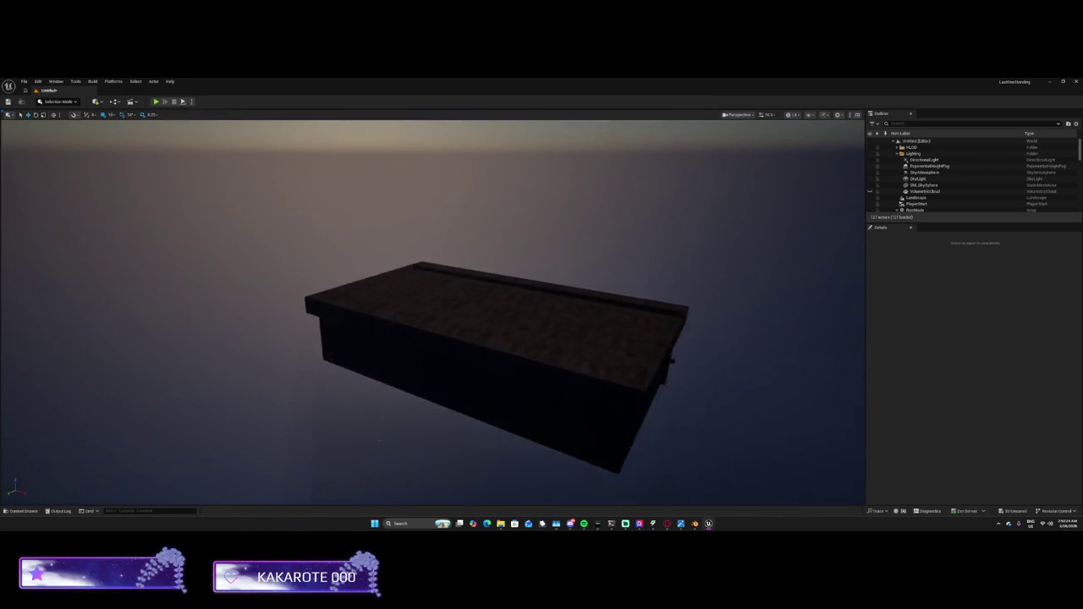
{"action": "scroll", "coordinate": [474, 311], "scroll_direction": "up", "scroll_amount": 10}
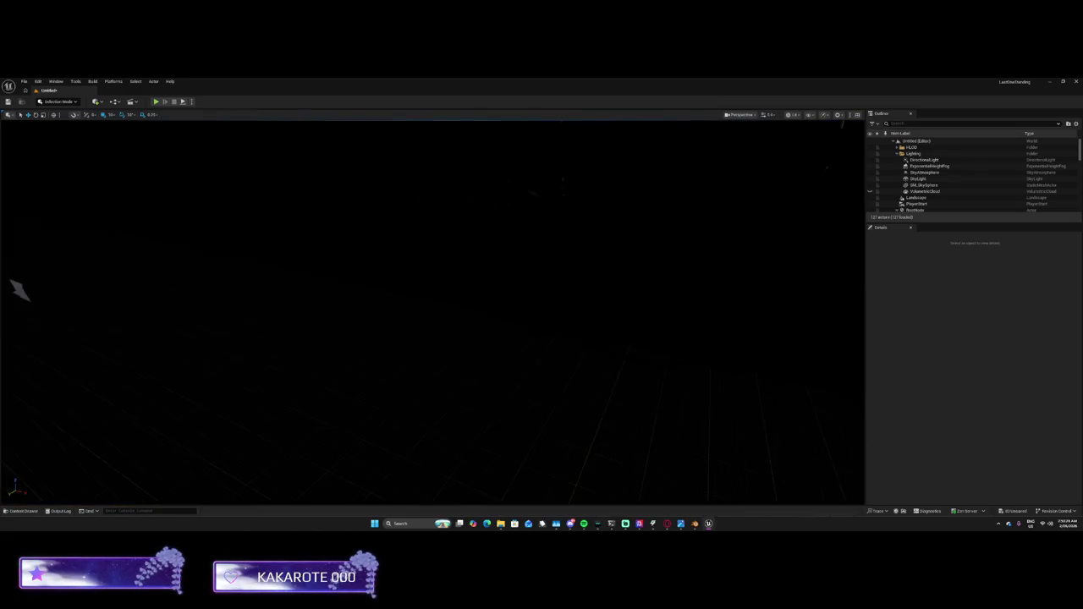
{"action": "scroll", "coordinate": [432, 313], "scroll_direction": "down", "scroll_amount": 10}
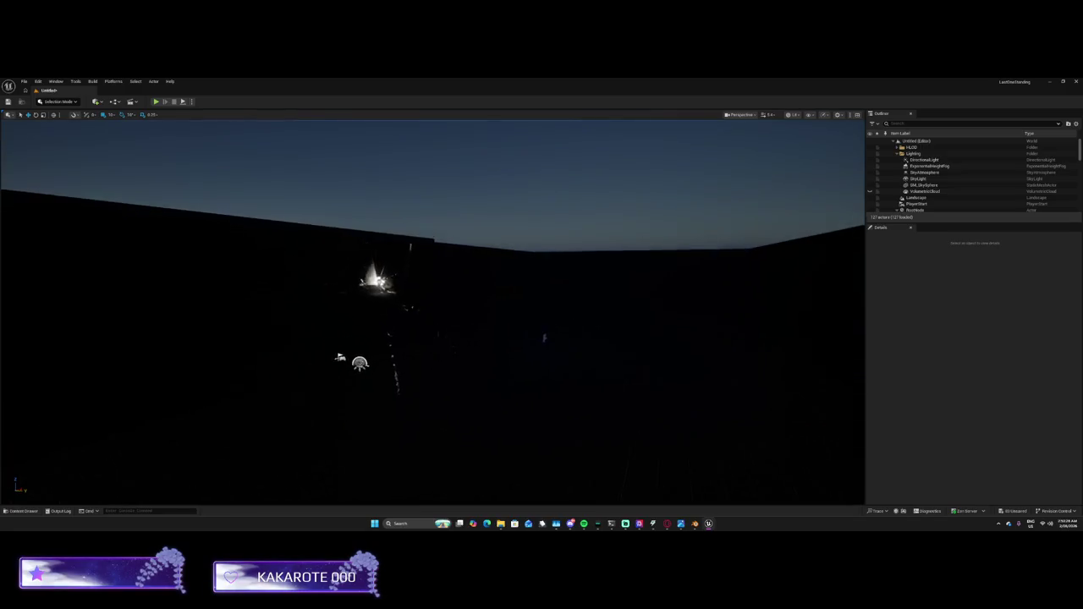
{"action": "scroll", "coordinate": [432, 313], "scroll_direction": "up", "scroll_amount": 3}
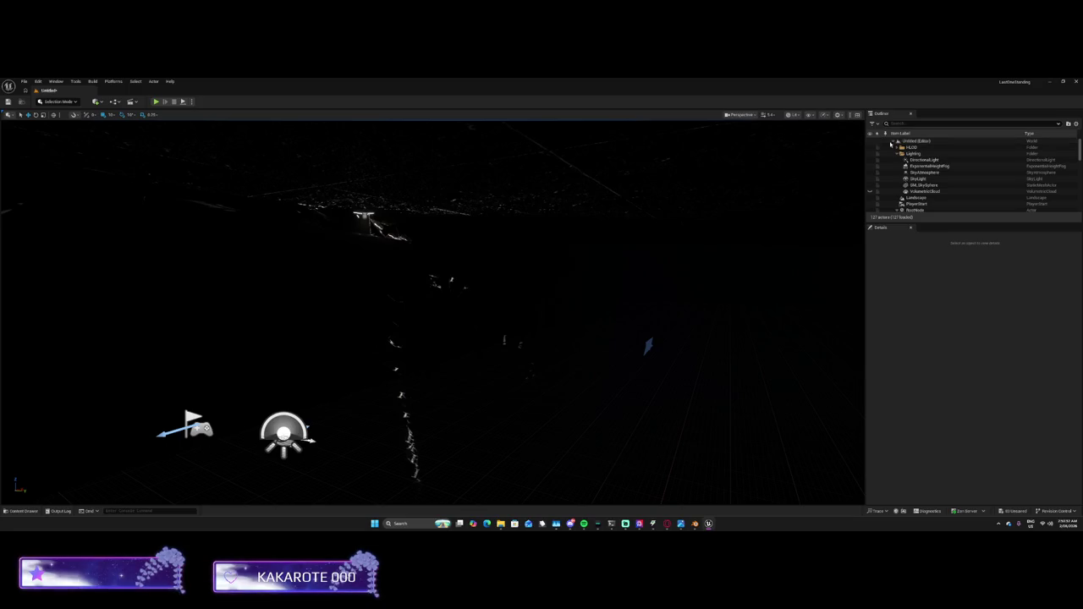
{"action": "left_click", "coordinate": [909, 173]}
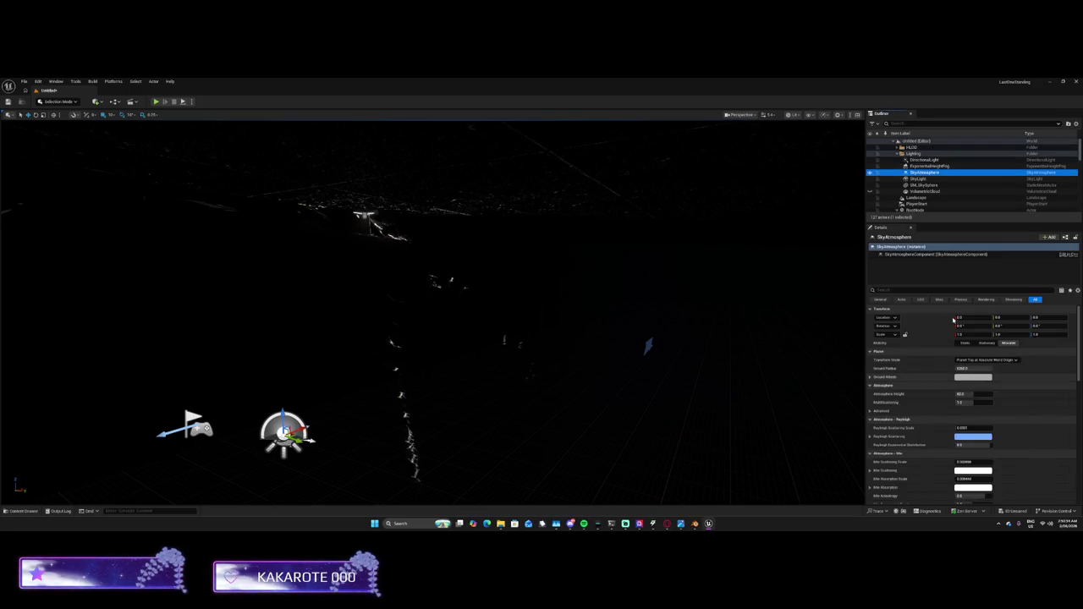
Set the DirectionalLight intensity to about 10 lux and frame it in view
{"action": "left_click", "coordinate": [924, 160]}
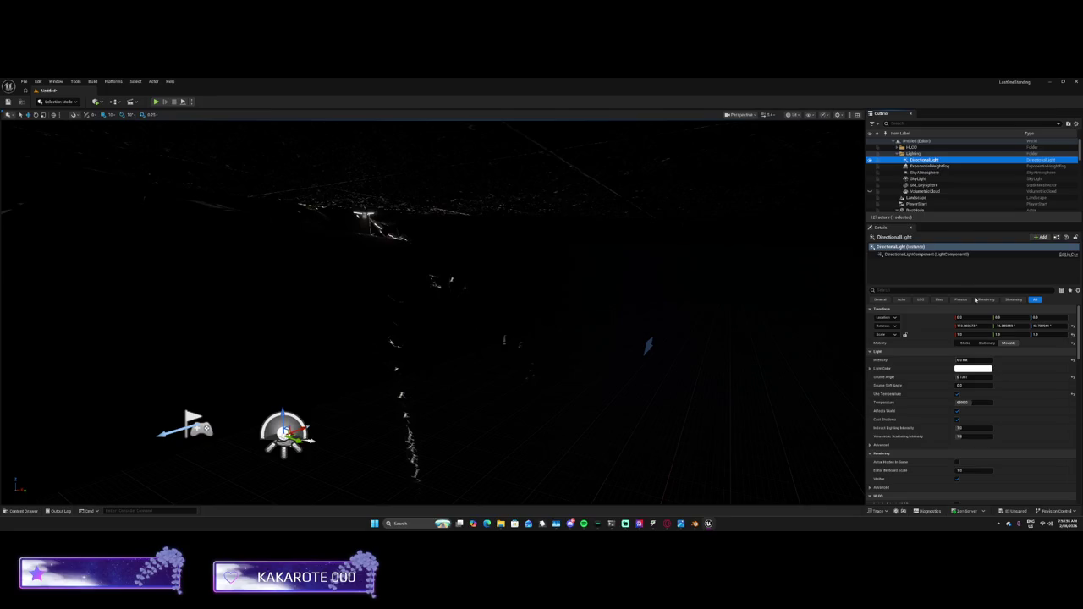
{"action": "key", "text": "Return"}
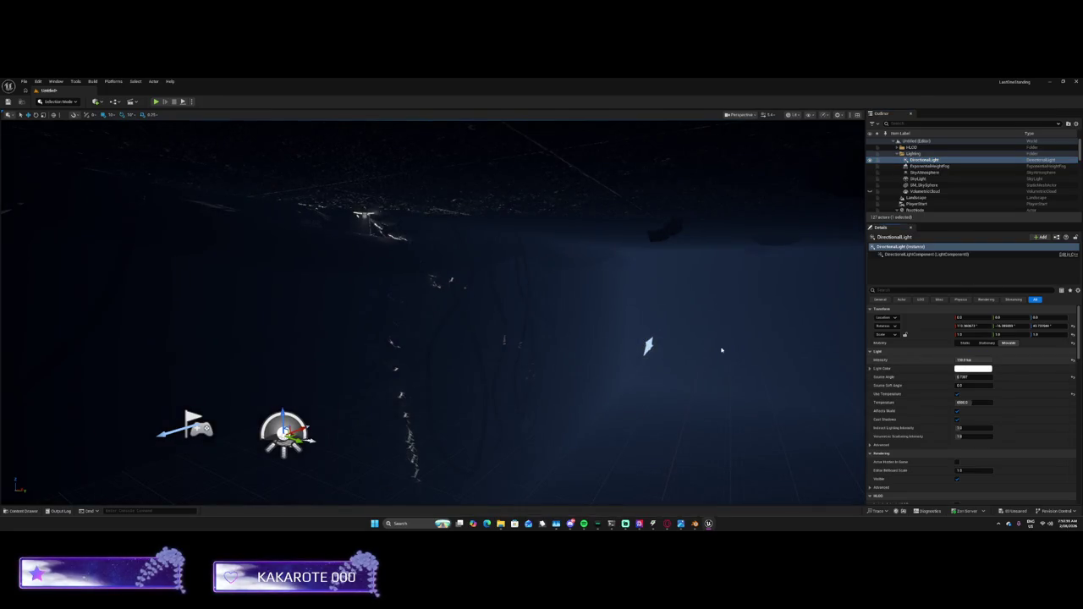
{"action": "key", "text": "f"}
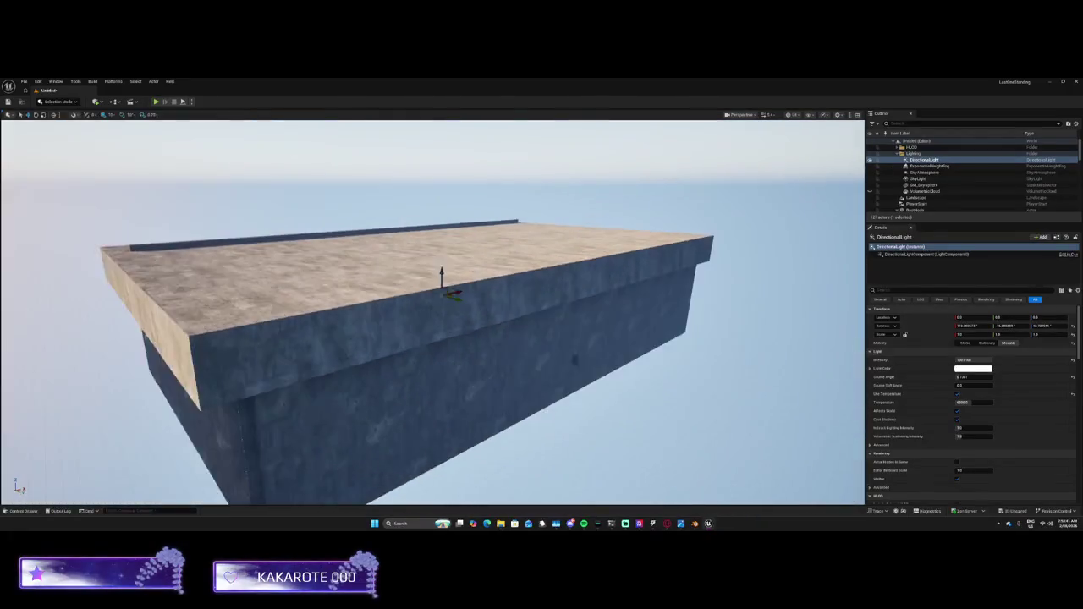
Raise the seven selected parts upward along Z
{"action": "left_click_drag", "start_coordinate": [508, 338], "coordinate": [563, 373]}
{"action": "mouse_move", "coordinate": [295, 195]}
{"action": "left_mouse_down"}
{"action": "mouse_move", "coordinate": [295, 152]}
{"action": "mouse_move", "coordinate": [301, 203]}
{"action": "mouse_move", "coordinate": [297, 193]}
{"action": "mouse_move", "coordinate": [477, 367]}
{"action": "mouse_move", "coordinate": [723, 448]}
{"action": "left_mouse_up"}
{"action": "left_click_drag", "start_coordinate": [514, 277], "coordinate": [518, 194]}
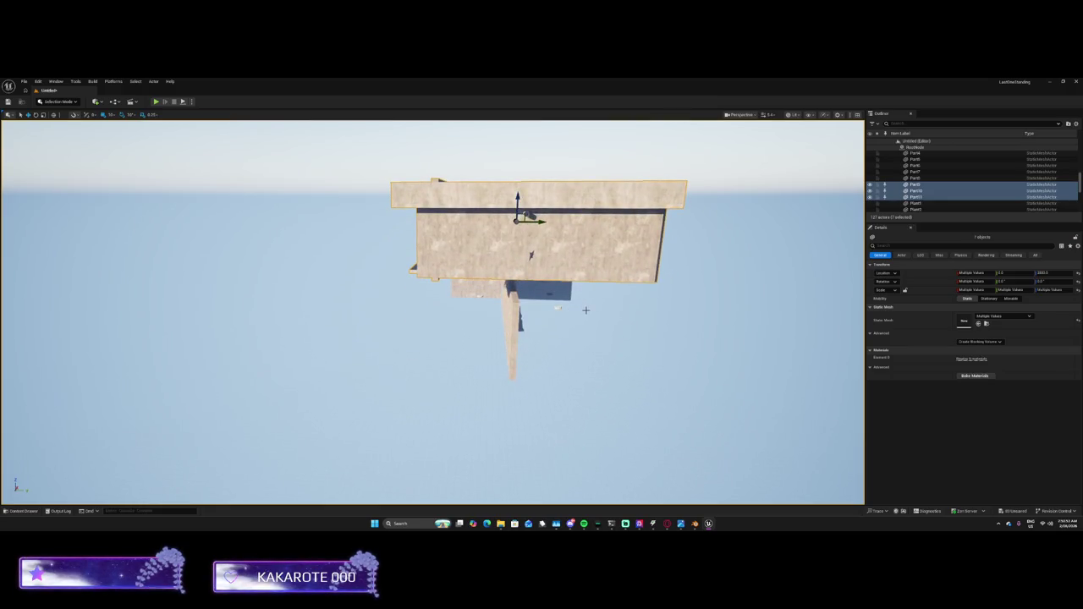
Undo the parts' raise and lift the whole RootNode group along Z instead
{"action": "key", "text": "ctrl+z"}
{"action": "key", "text": "ctrl+z"}
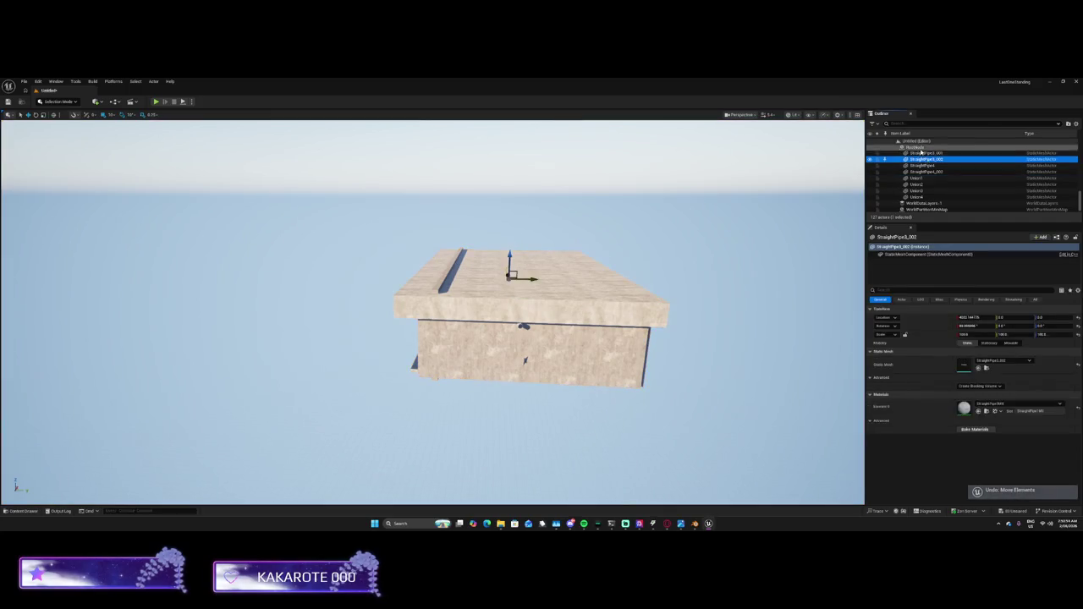
{"action": "key", "text": "ctrl+z"}
{"action": "key", "text": "ctrl+z"}
{"action": "left_click", "coordinate": [908, 183]}
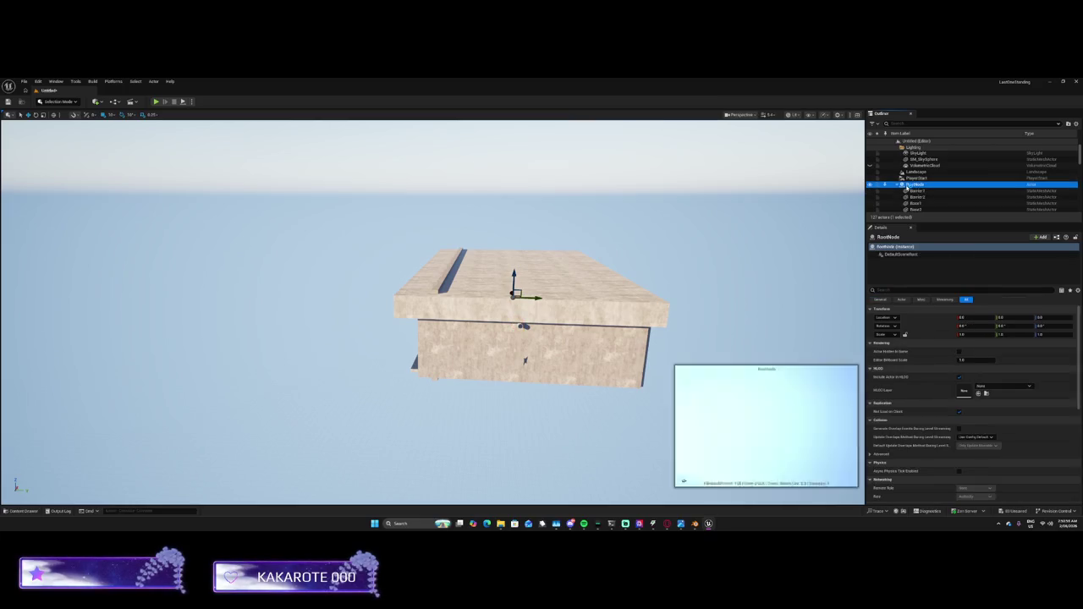
{"action": "mouse_move", "coordinate": [512, 275]}
{"action": "left_mouse_down"}
{"action": "mouse_move", "coordinate": [520, 152]}
{"action": "mouse_move", "coordinate": [528, 195]}
{"action": "left_mouse_up"}
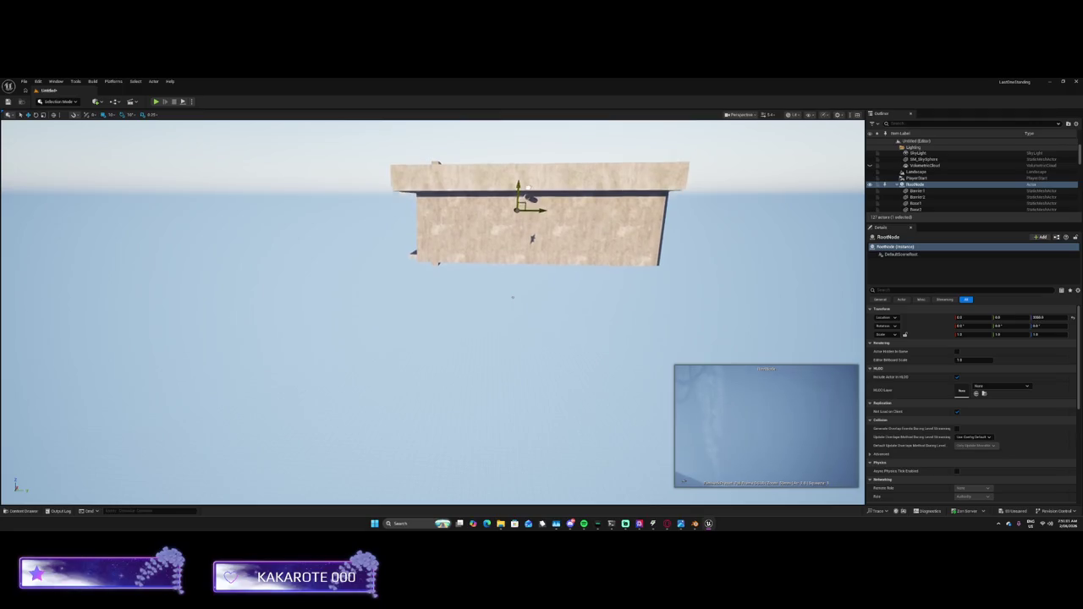
Fly the camera down to the block's wall and into the foggy interior
{"action": "left_click", "coordinate": [515, 292]}
{"action": "scroll", "coordinate": [522, 293], "scroll_direction": "up", "scroll_amount": 2}
{"action": "scroll", "coordinate": [522, 293], "scroll_direction": "up", "scroll_amount": 5}
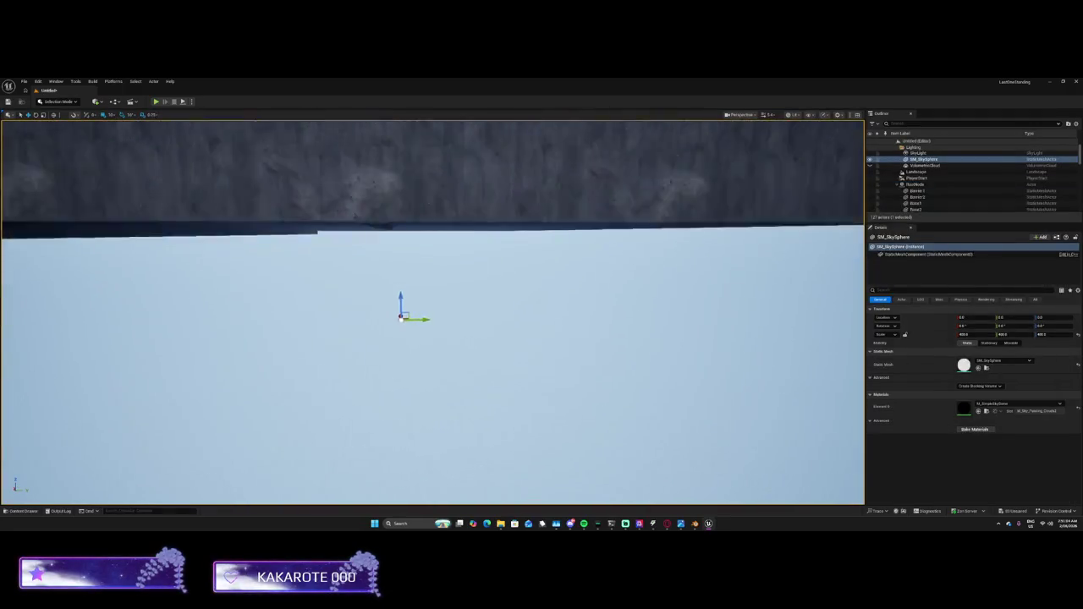
{"action": "mouse_move", "coordinate": [432, 313]}
{"action": "left_mouse_down"}
{"action": "mouse_move", "coordinate": [431, 355]}
{"action": "mouse_move", "coordinate": [431, 237]}
{"action": "mouse_move", "coordinate": [432, 279]}
{"action": "mouse_move", "coordinate": [529, 269]}
{"action": "mouse_move", "coordinate": [138, 290]}
{"action": "left_mouse_up"}
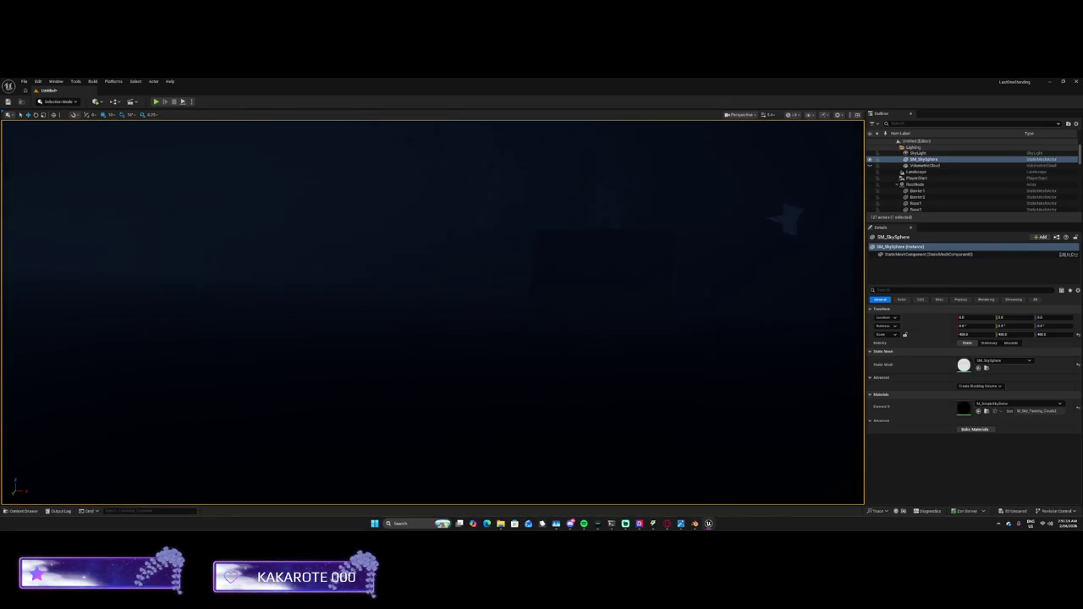
{"action": "mouse_move", "coordinate": [609, 191]}
{"action": "left_mouse_down"}
{"action": "mouse_move", "coordinate": [556, 279]}
{"action": "mouse_move", "coordinate": [343, 268]}
{"action": "mouse_move", "coordinate": [403, 262]}
{"action": "mouse_move", "coordinate": [501, 304]}
{"action": "left_mouse_up"}
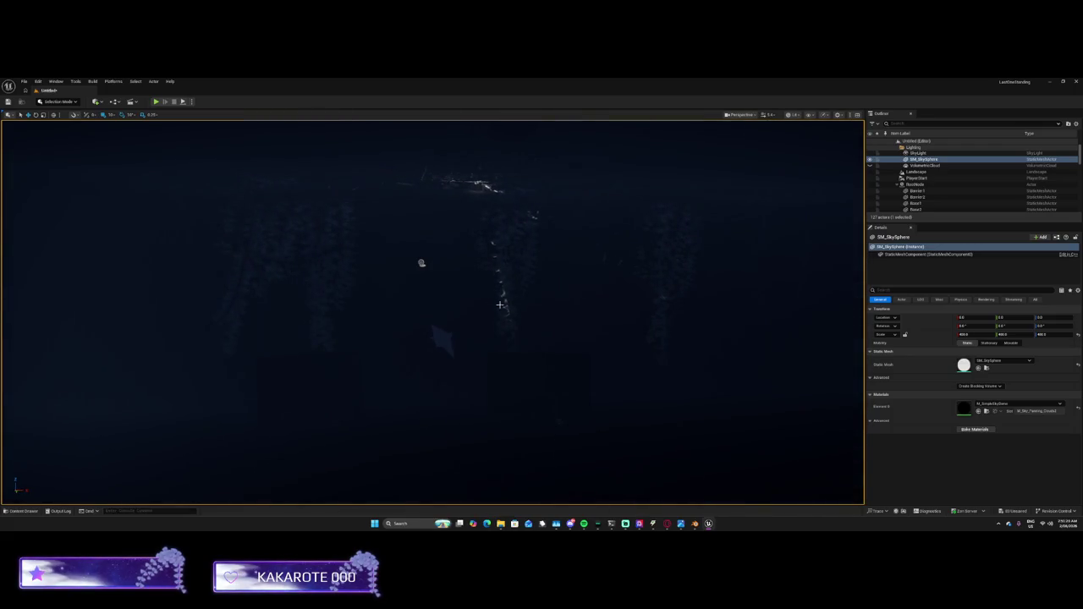
Select the DirectionalLight and change its Source Angle
{"action": "left_click", "coordinate": [442, 270]}
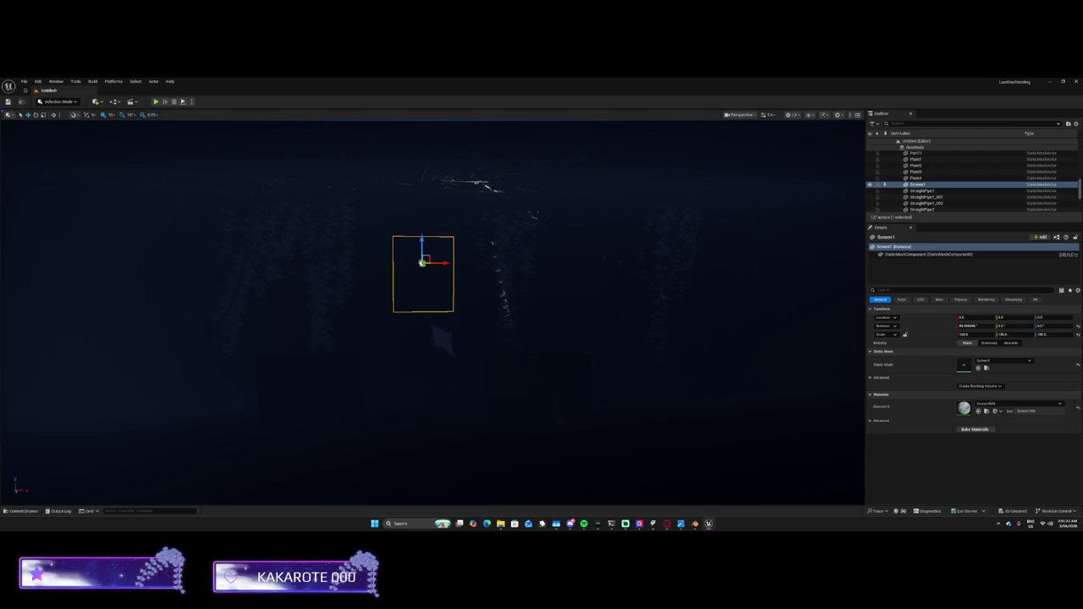
{"action": "left_click", "coordinate": [600, 285]}
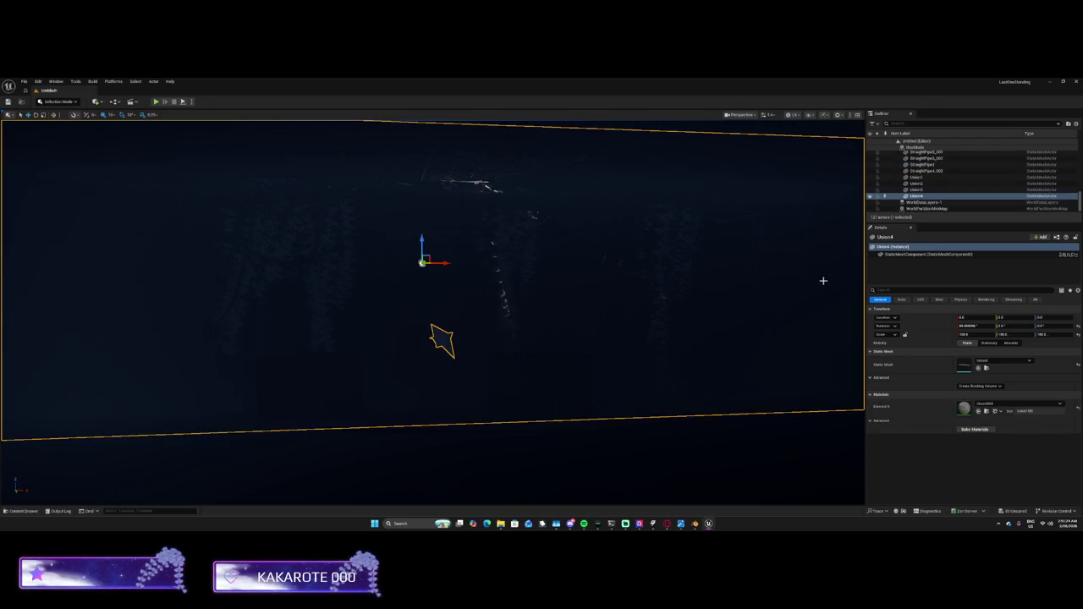
{"action": "scroll", "coordinate": [926, 193], "scroll_direction": "up", "scroll_amount": 3}
{"action": "scroll", "coordinate": [898, 169], "scroll_direction": "up", "scroll_amount": 5}
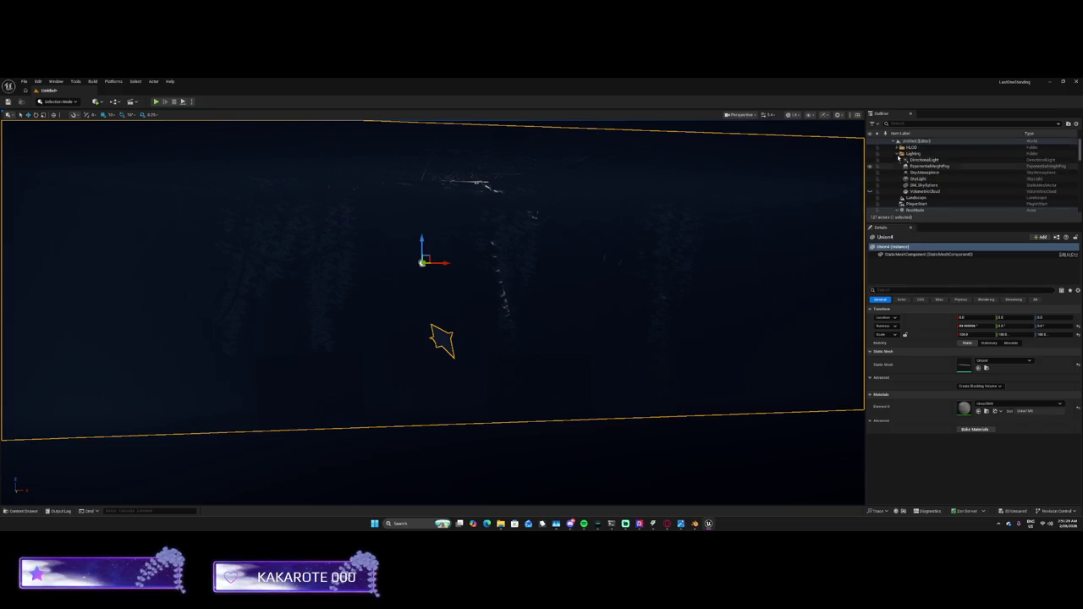
{"action": "left_click", "coordinate": [899, 159]}
{"action": "left_click", "coordinate": [898, 153]}
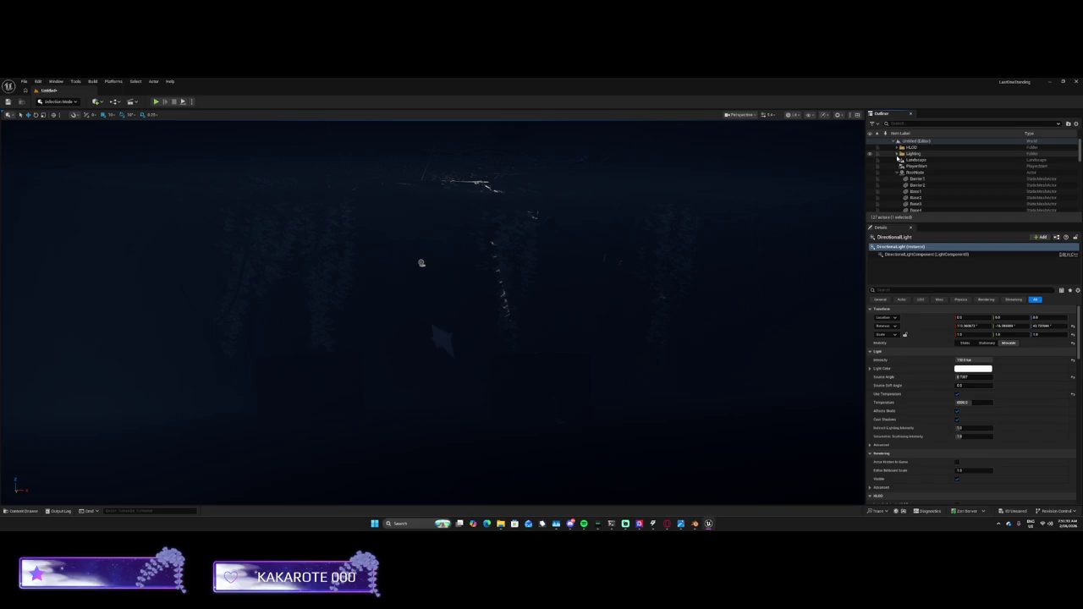
{"action": "left_click", "coordinate": [897, 153]}
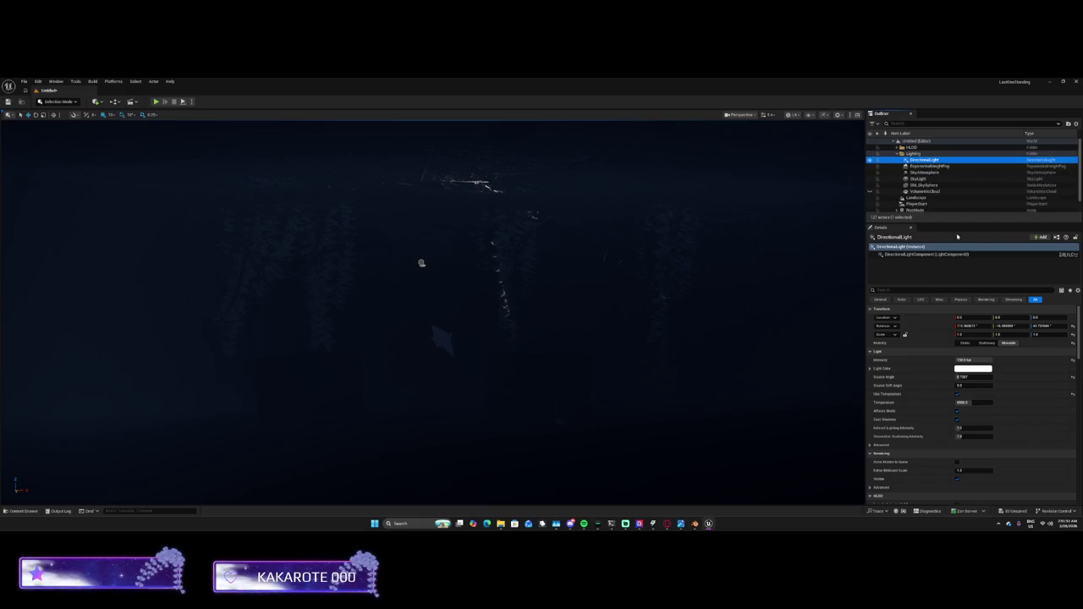
{"action": "left_click", "coordinate": [963, 377]}
{"action": "key", "text": "Return"}
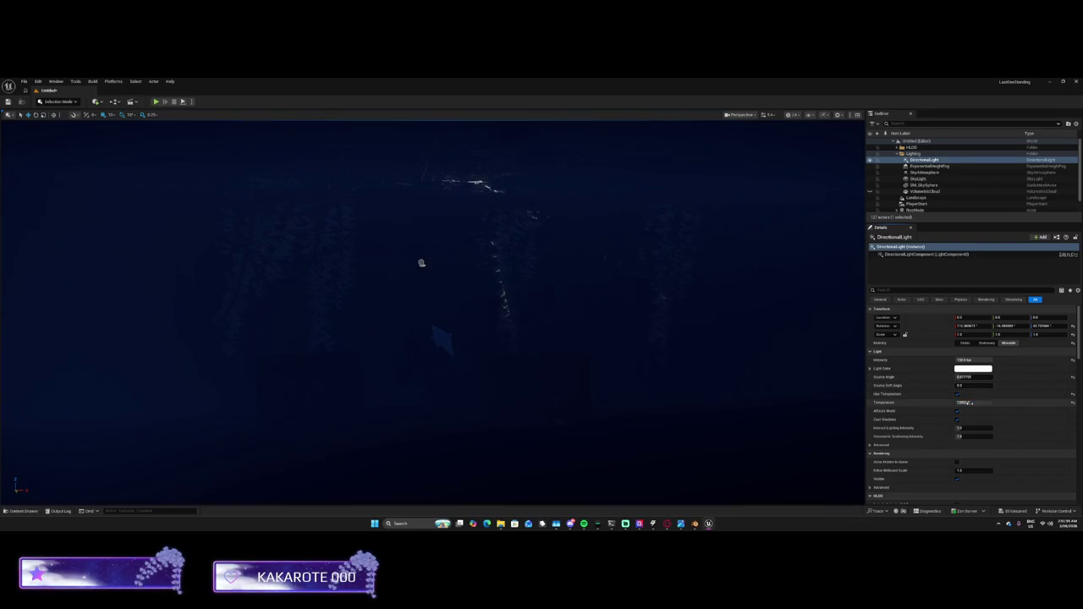
Lower the Indirect Lighting Intensity slightly and edit the Volumetric Scattering Intensity
{"action": "left_click", "coordinate": [962, 428]}
{"action": "left_click_drag", "start_coordinate": [962, 429], "coordinate": [956, 428]}
{"action": "left_click", "coordinate": [958, 436]}
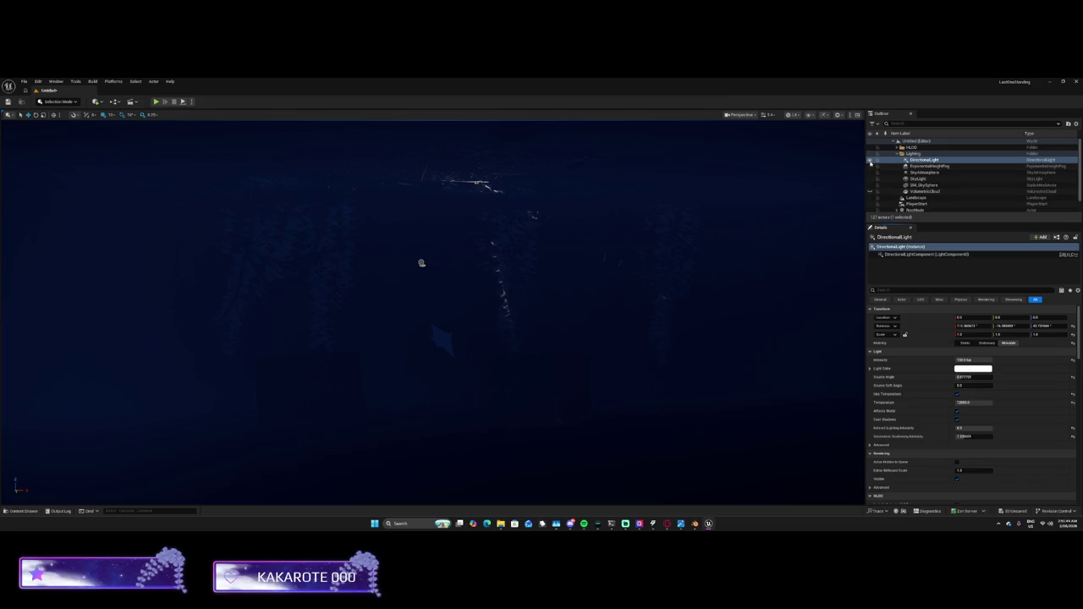
{"action": "left_click", "coordinate": [796, 115]}
{"action": "left_click", "coordinate": [796, 116]}
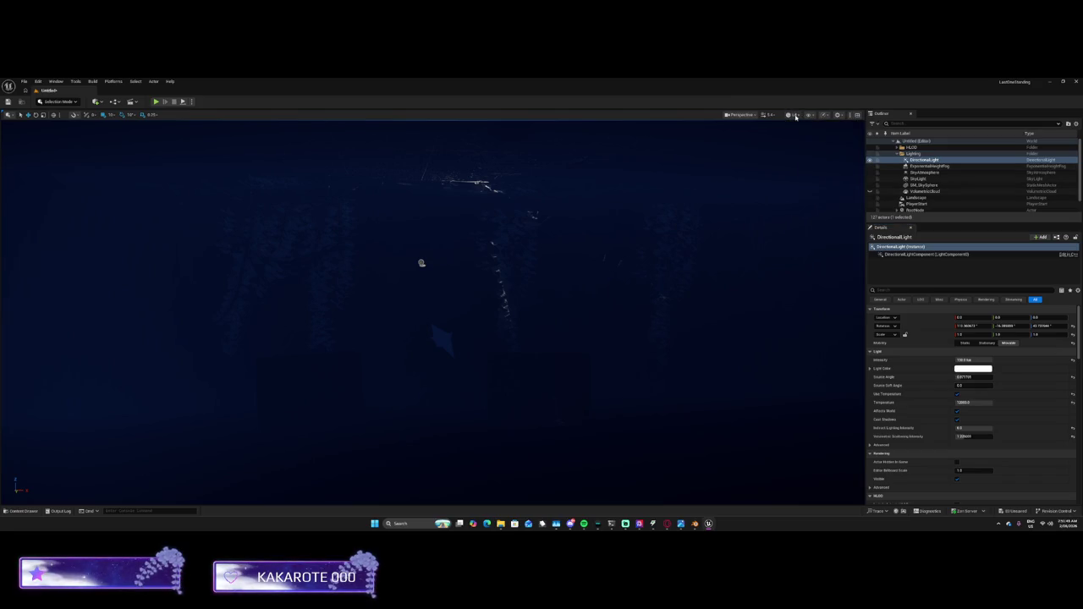
Set the ExponentialHeightFog Fog Density to 0.05 and pick a grey Fog Inscattering Color
{"action": "left_click", "coordinate": [910, 167]}
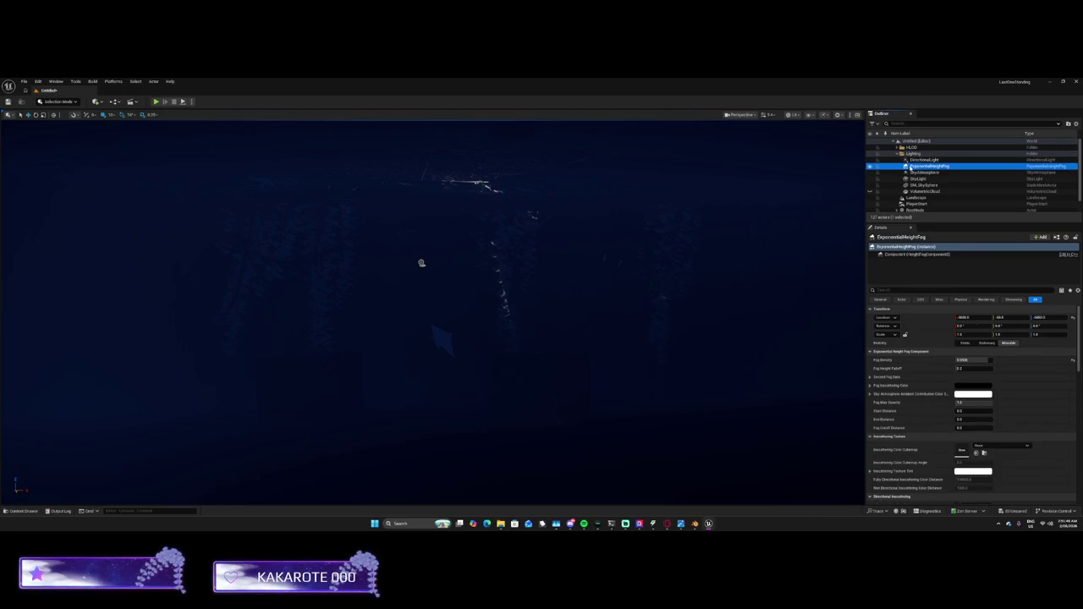
{"action": "left_click", "coordinate": [973, 359]}
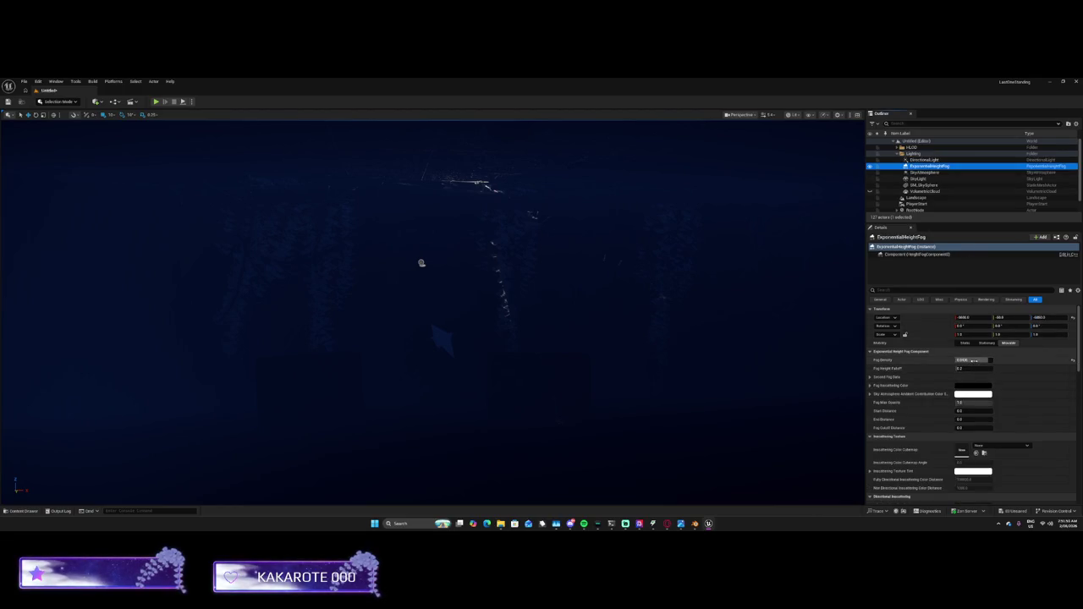
{"action": "type", "text": "0.05"}
{"action": "key", "text": "Return"}
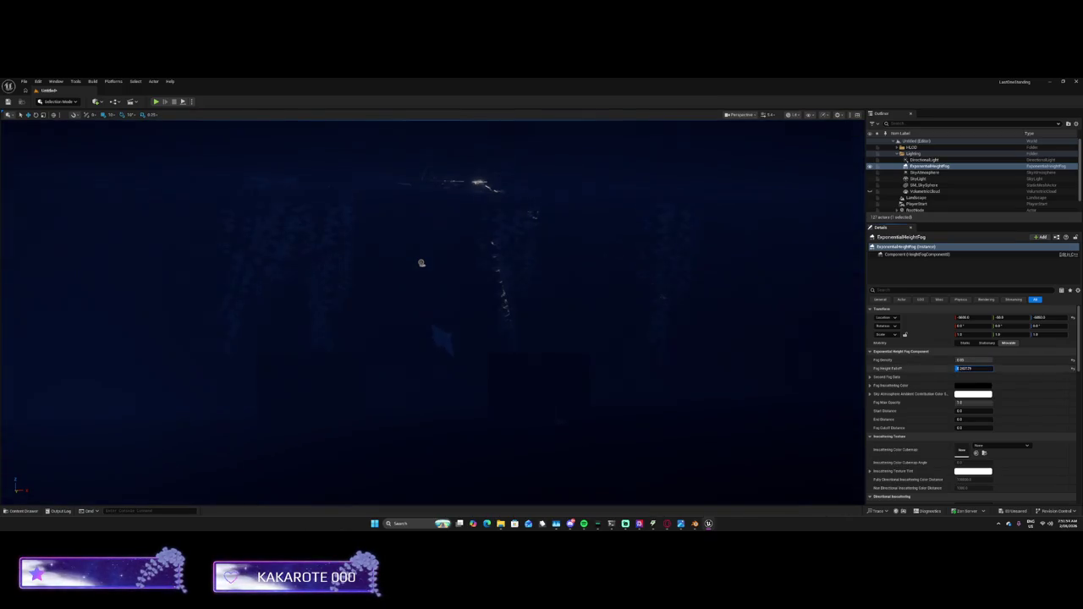
{"action": "left_click", "coordinate": [972, 385]}
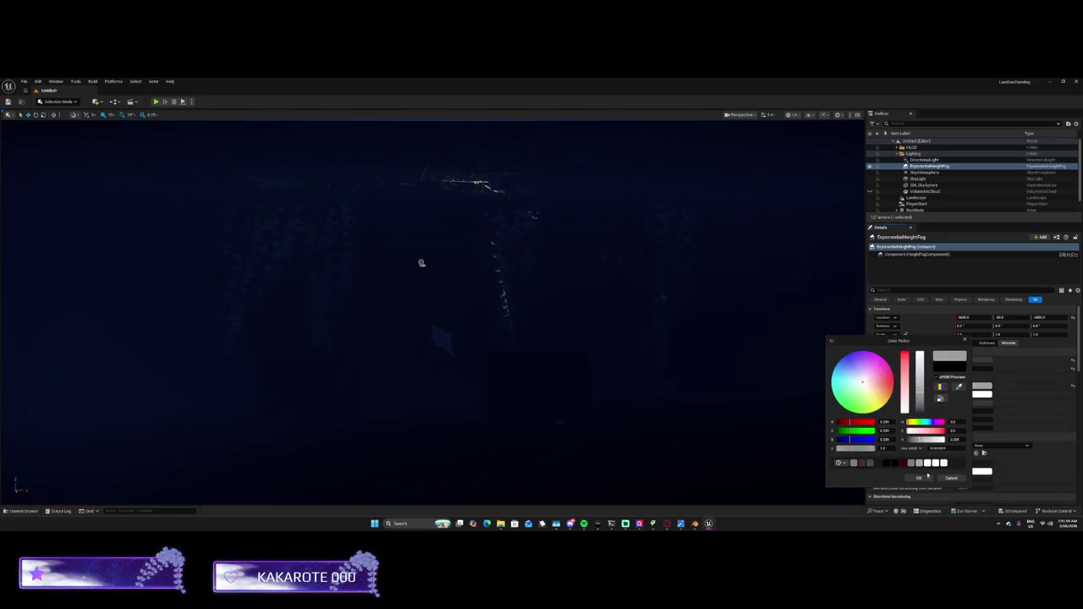
{"action": "left_click", "coordinate": [923, 478]}
Open the SkyLight's occlusion tint colour picker, then cancel without changes
{"action": "left_click", "coordinate": [918, 178]}
{"action": "scroll", "coordinate": [982, 383], "scroll_direction": "down", "scroll_amount": 3}
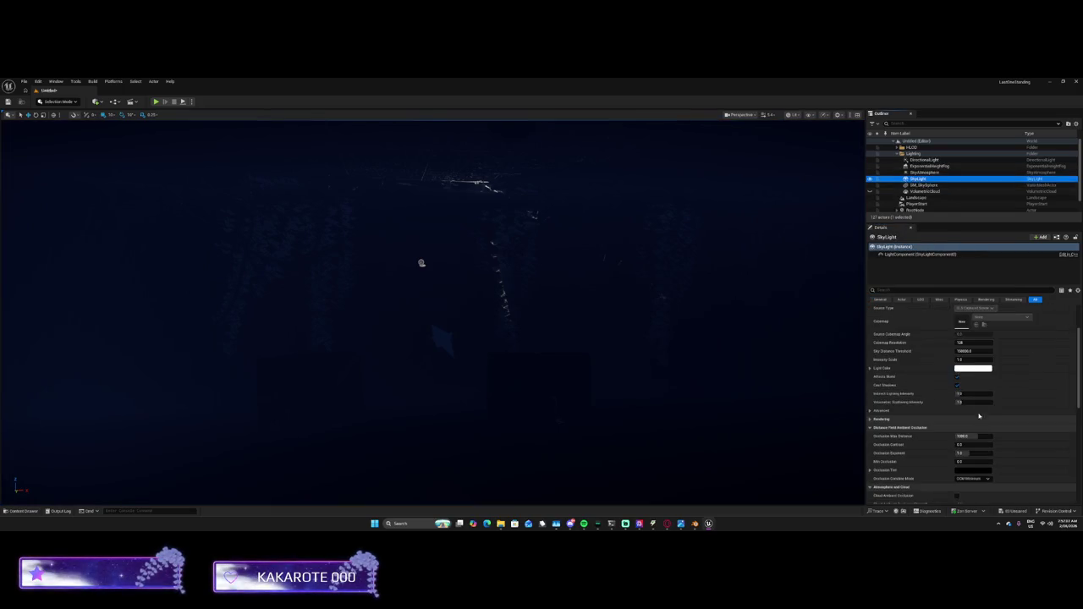
{"action": "scroll", "coordinate": [972, 356], "scroll_direction": "down", "scroll_amount": 3}
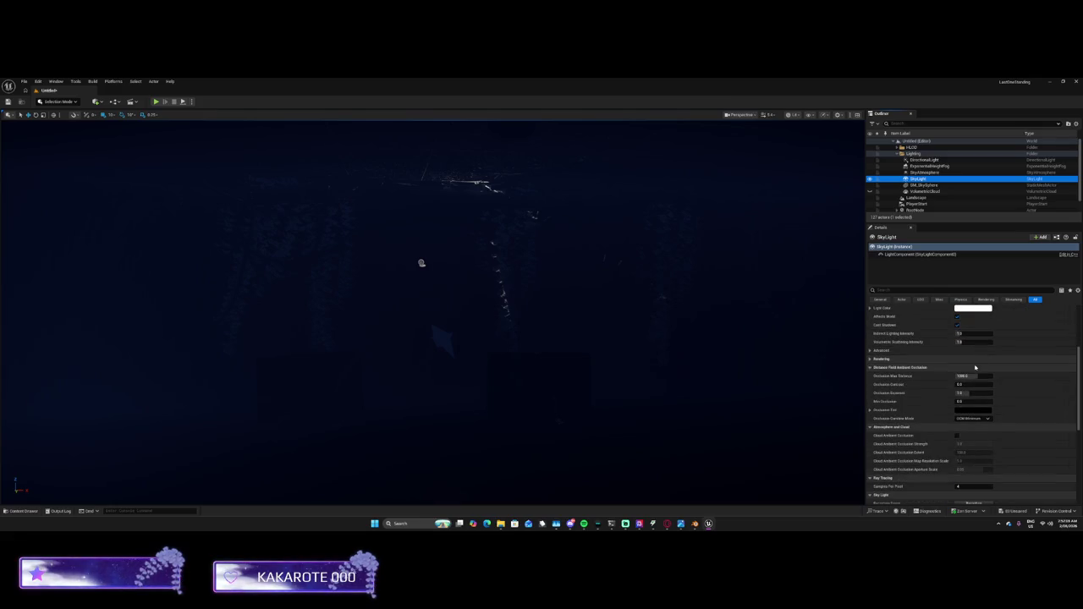
{"action": "left_click", "coordinate": [973, 409]}
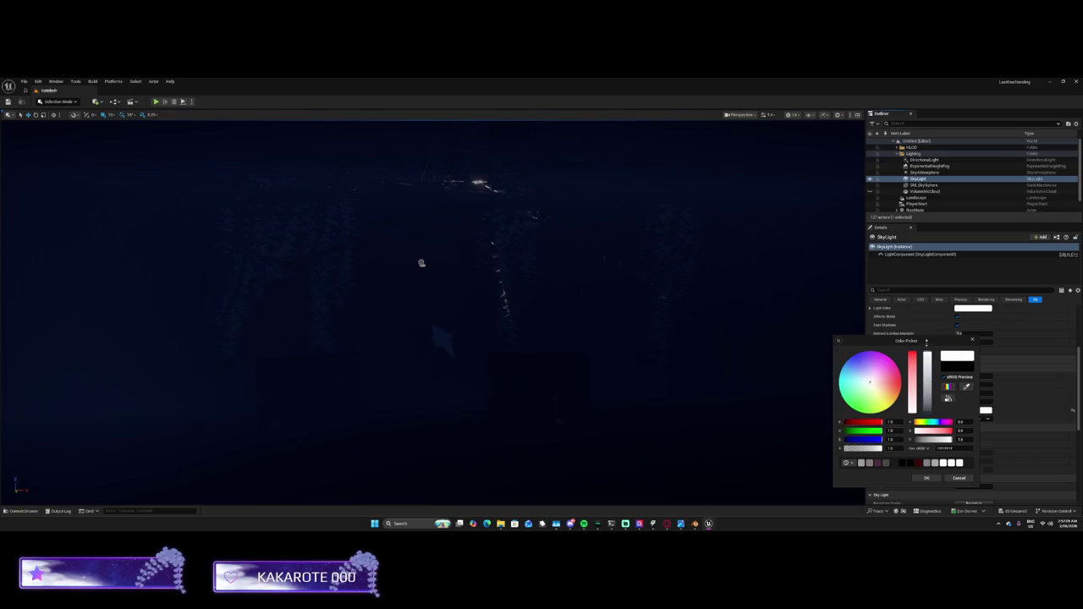
{"action": "left_click", "coordinate": [956, 478]}
Hide SM_SkySphere and SkyAtmosphere in the editor
{"action": "left_click", "coordinate": [867, 185]}
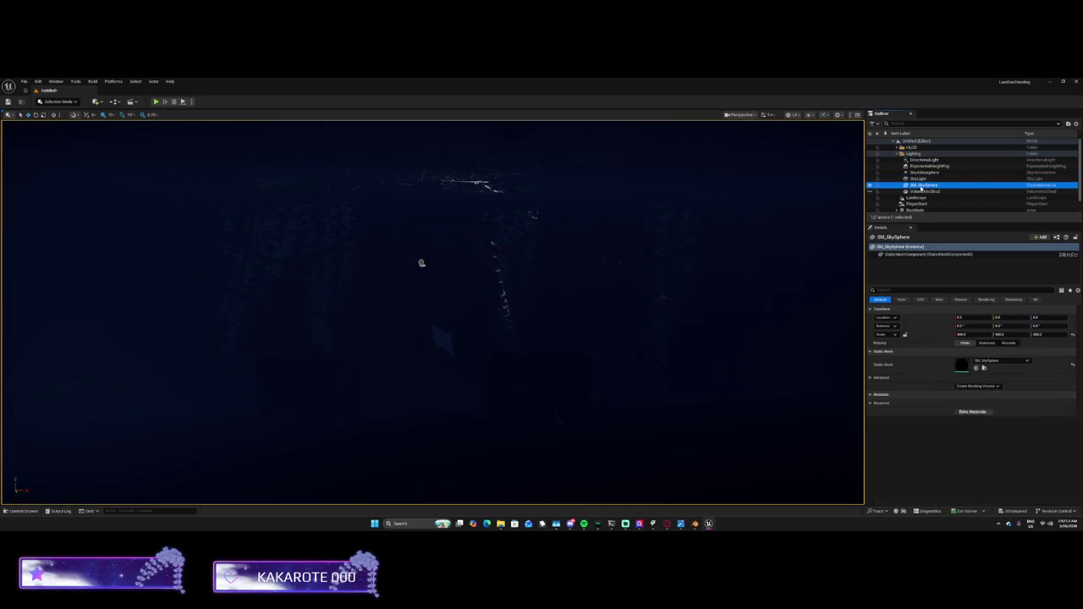
{"action": "left_click", "coordinate": [869, 185]}
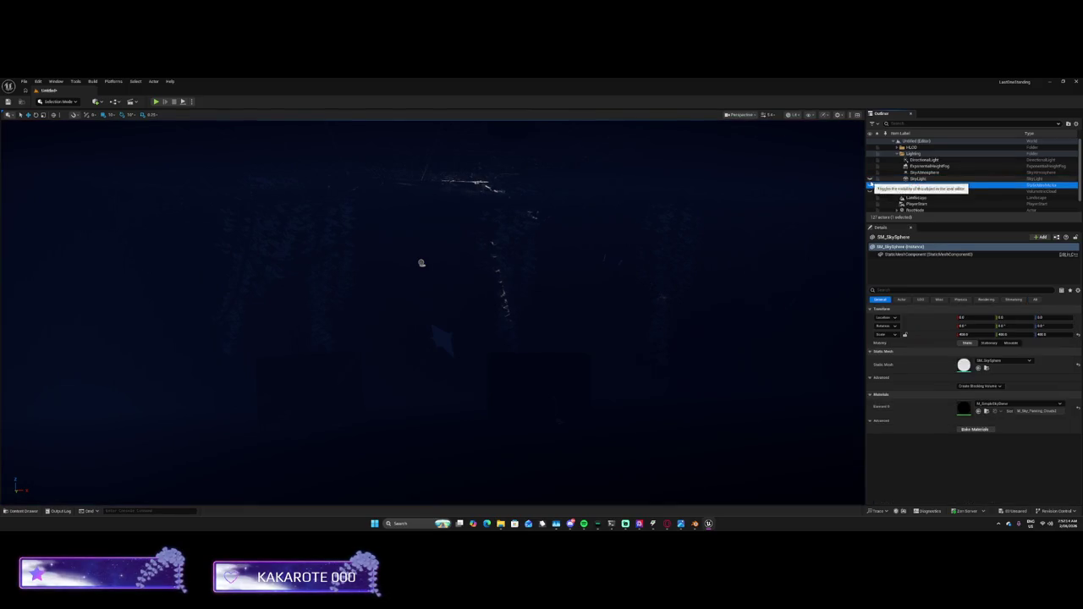
{"action": "left_click", "coordinate": [922, 172]}
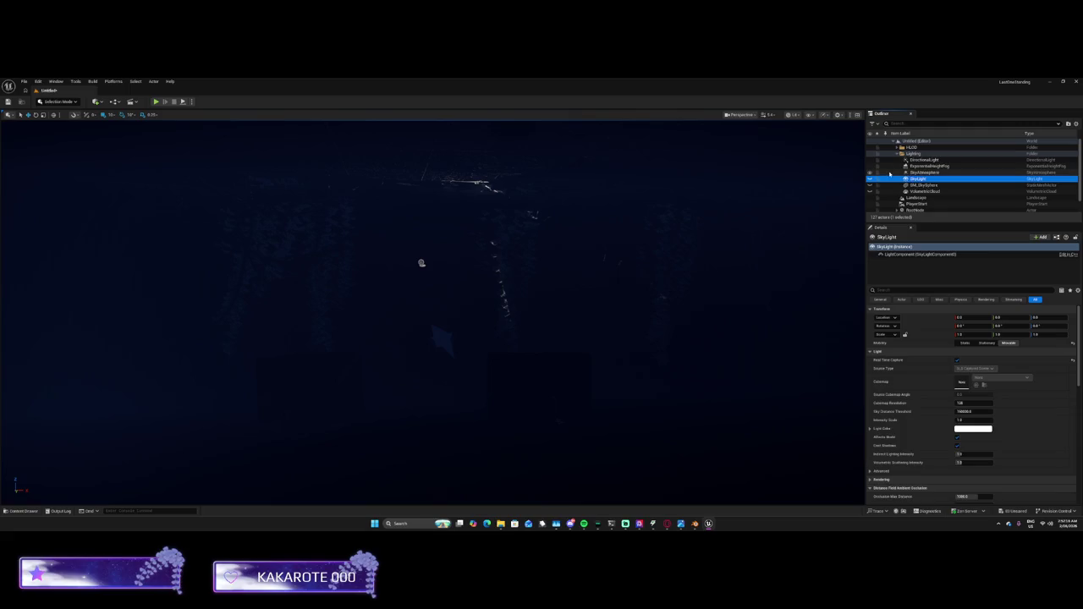
{"action": "left_click", "coordinate": [869, 172]}
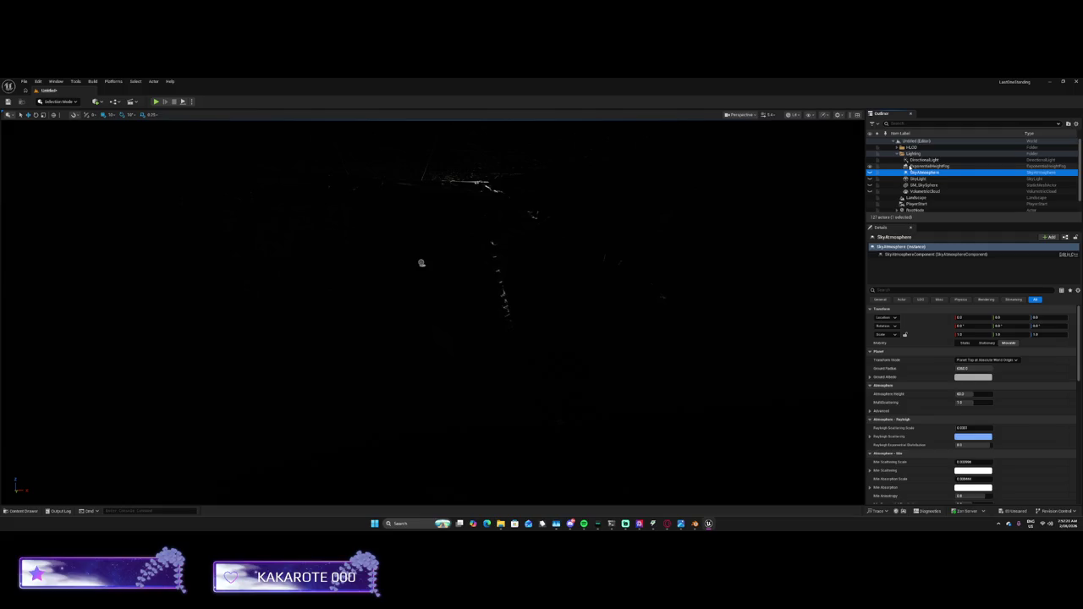
Set the ExponentialHeightFog Height Falloff to 0.001
{"action": "left_click", "coordinate": [929, 166]}
{"action": "left_click", "coordinate": [962, 368]}
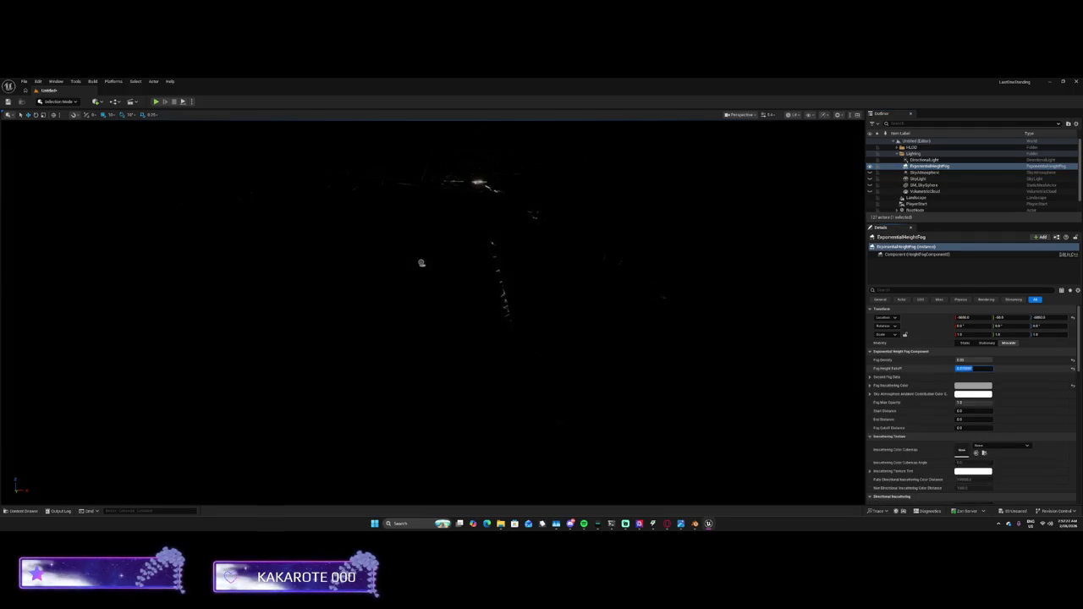
{"action": "type", "text": "0.001"}
{"action": "key", "text": "Return"}
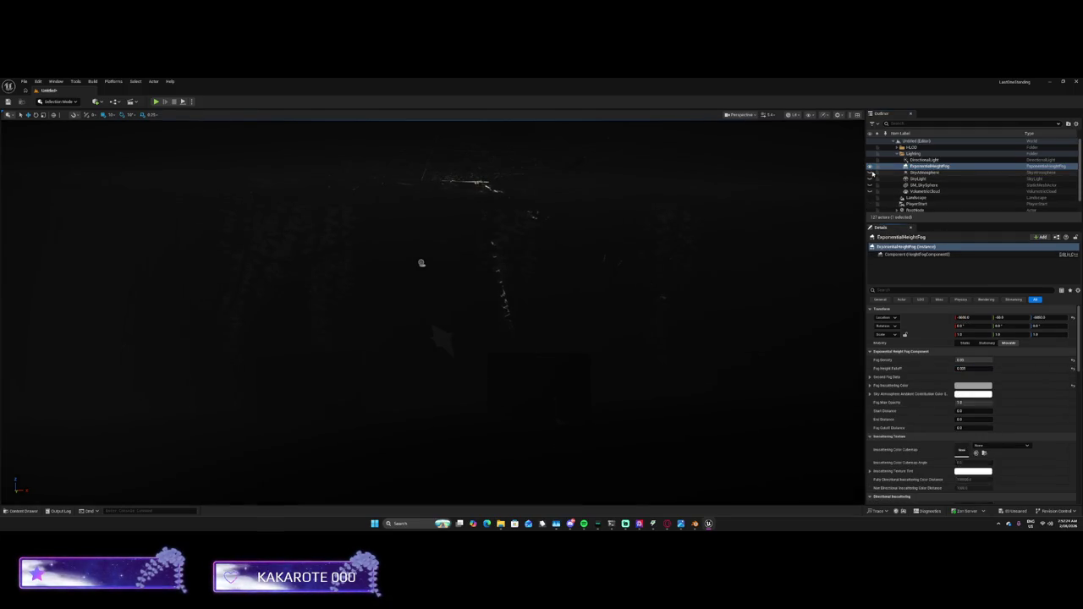
{"action": "left_click", "coordinate": [922, 166]}
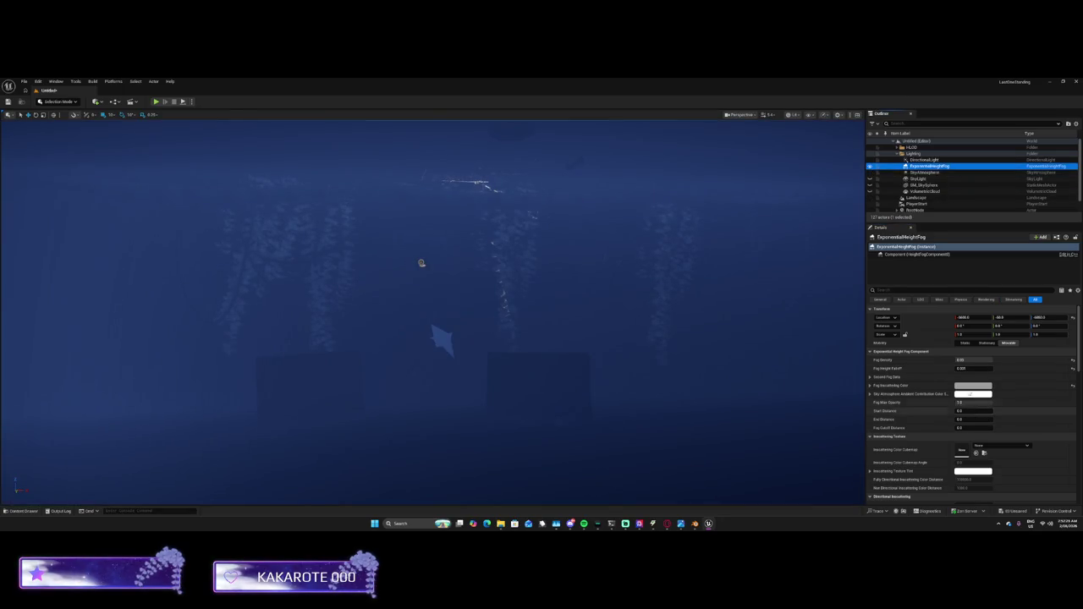
{"action": "left_click", "coordinate": [924, 160]}
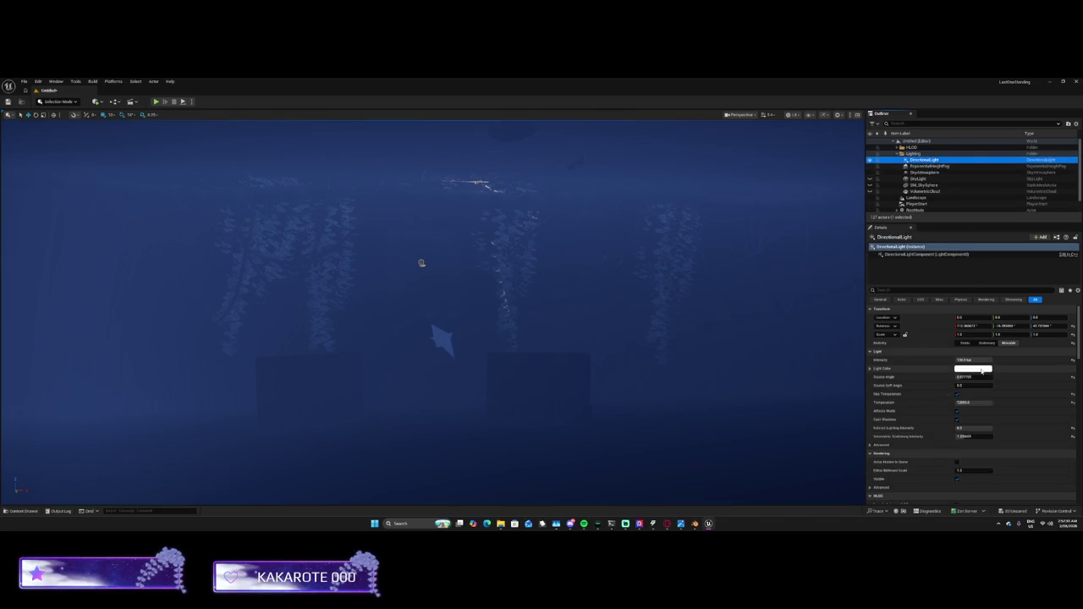
Set the DirectionalLight's Light Color to black, then to pure white
{"action": "left_click", "coordinate": [982, 370]}
{"action": "left_click_drag", "start_coordinate": [929, 364], "coordinate": [930, 414]}
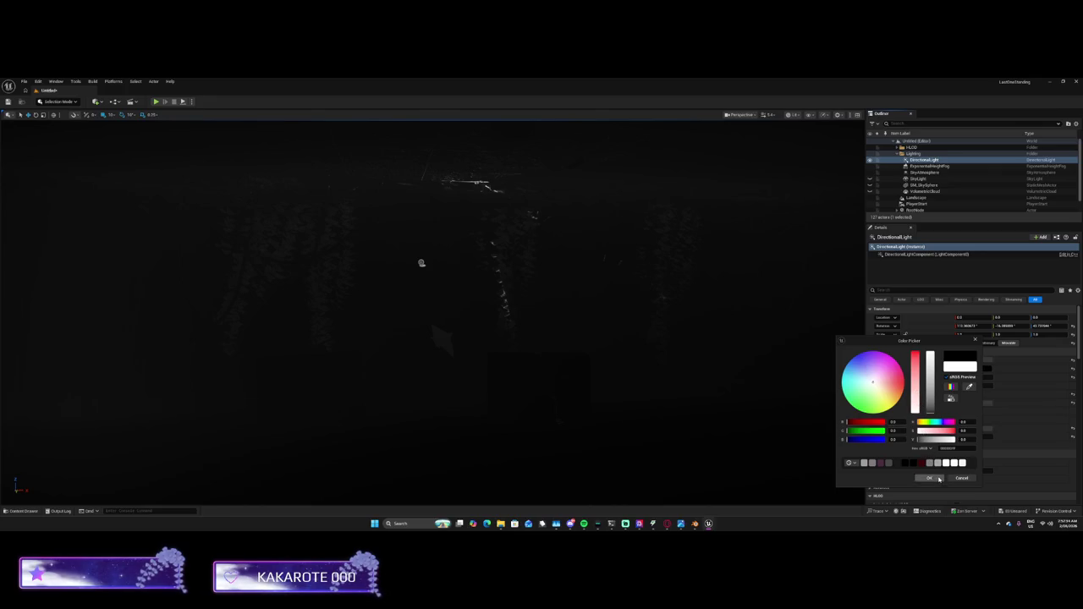
{"action": "left_click", "coordinate": [937, 479]}
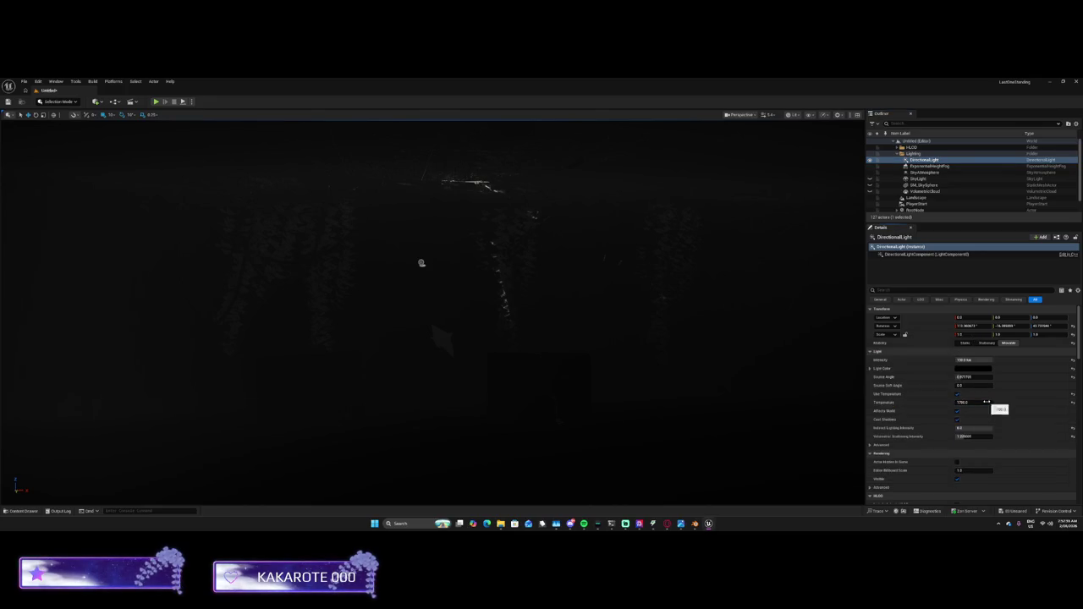
{"action": "left_click", "coordinate": [968, 369]}
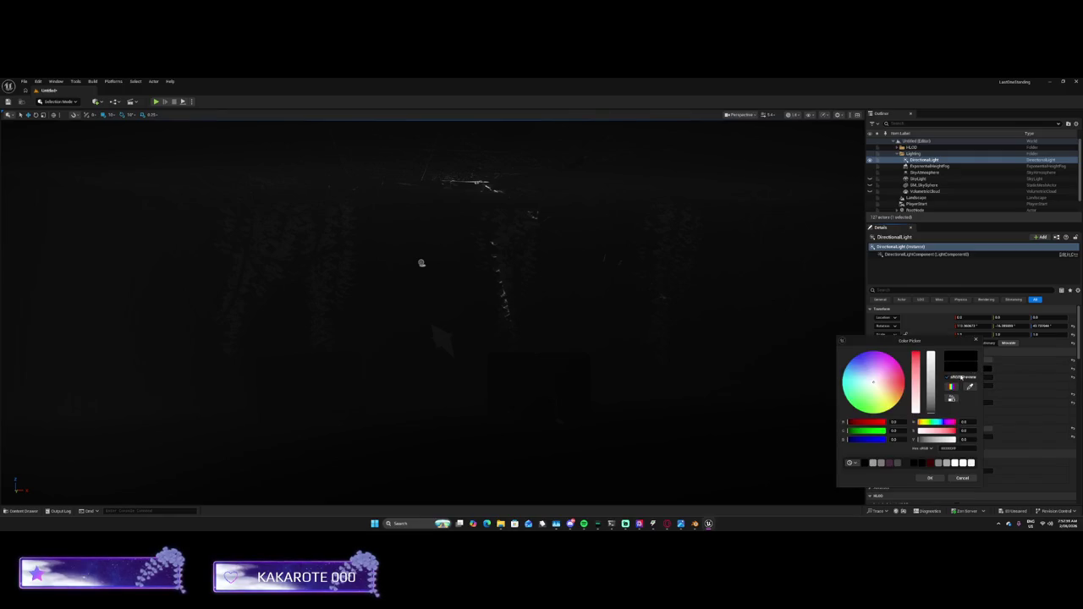
{"action": "left_click_drag", "start_coordinate": [928, 395], "coordinate": [929, 322]}
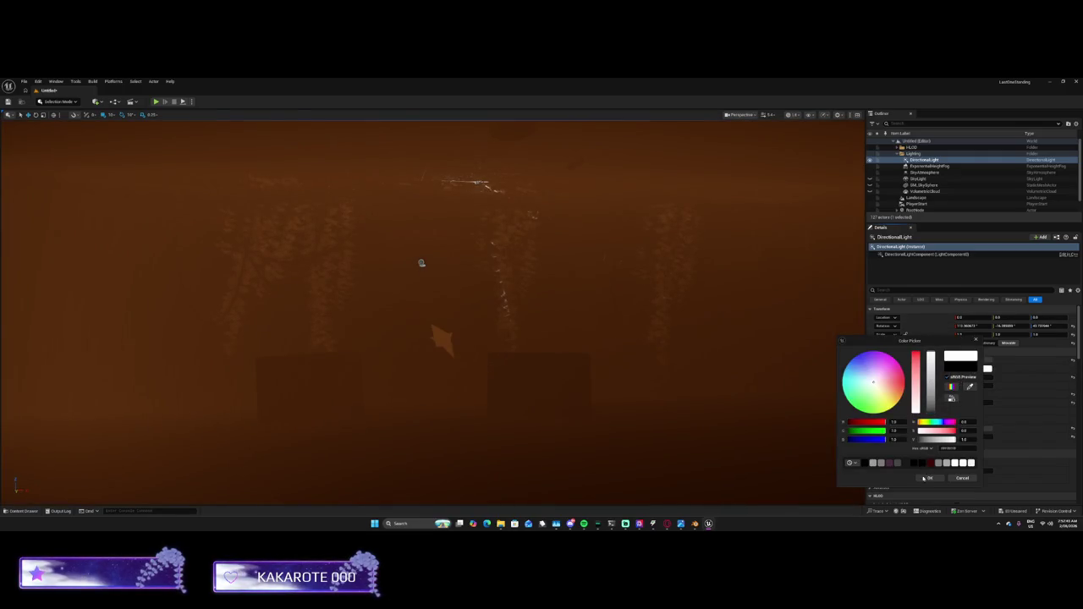
{"action": "left_click", "coordinate": [926, 479]}
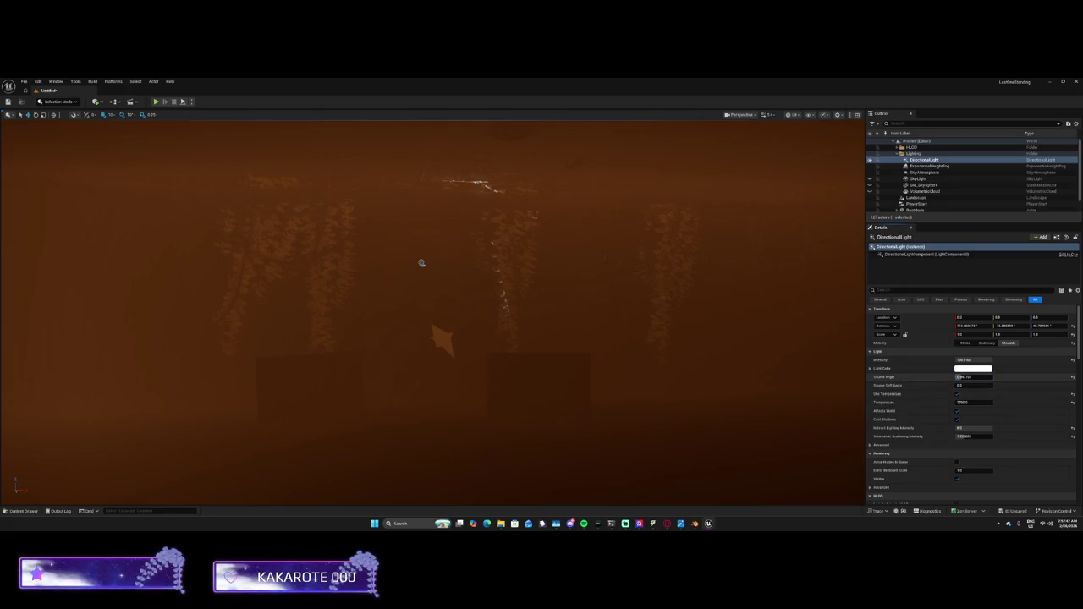
Set the Source Angle to 0 and look around the orange-lit interior
{"action": "type", "text": "0"}
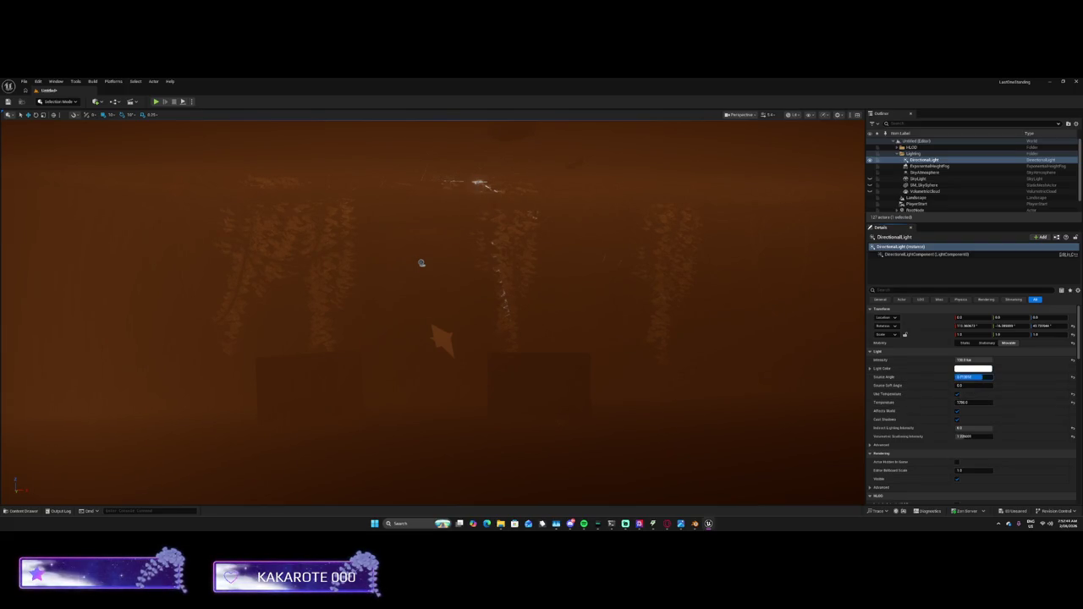
{"action": "key", "text": "Return"}
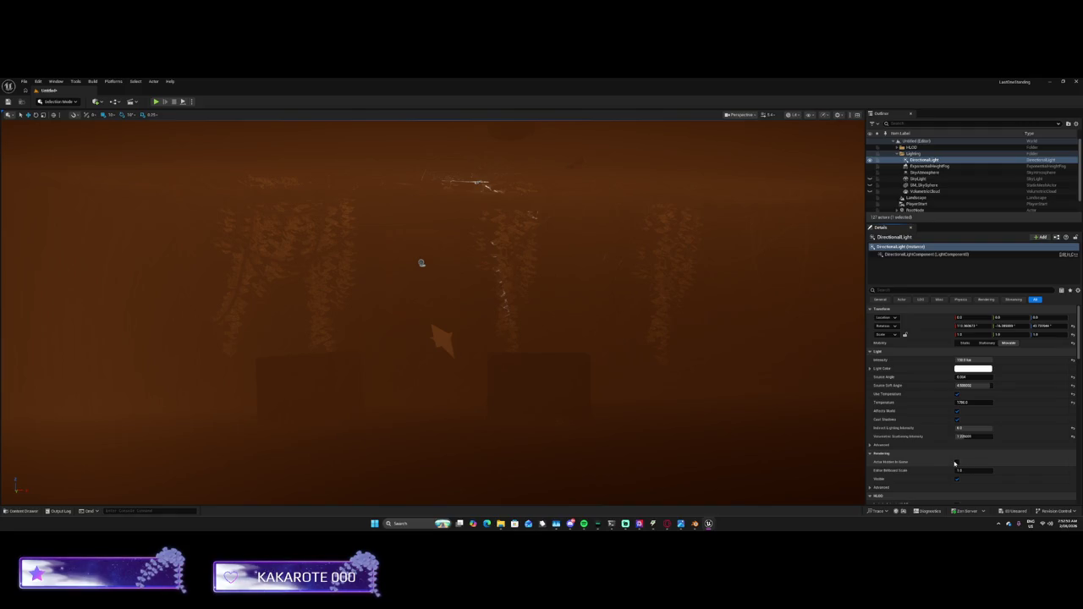
{"action": "mouse_move", "coordinate": [668, 346]}
{"action": "left_mouse_down"}
{"action": "mouse_move", "coordinate": [609, 296]}
{"action": "mouse_move", "coordinate": [560, 349]}
{"action": "left_mouse_up"}
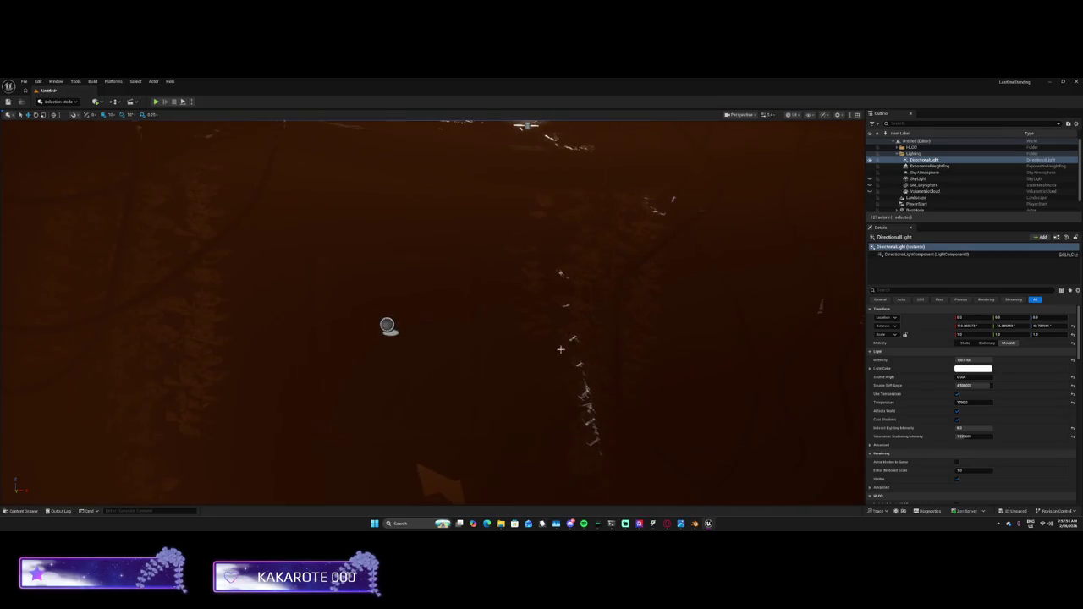
Hide the RootNode actor in the viewport with Visibility > Hide Selected
{"action": "left_click", "coordinate": [387, 325]}
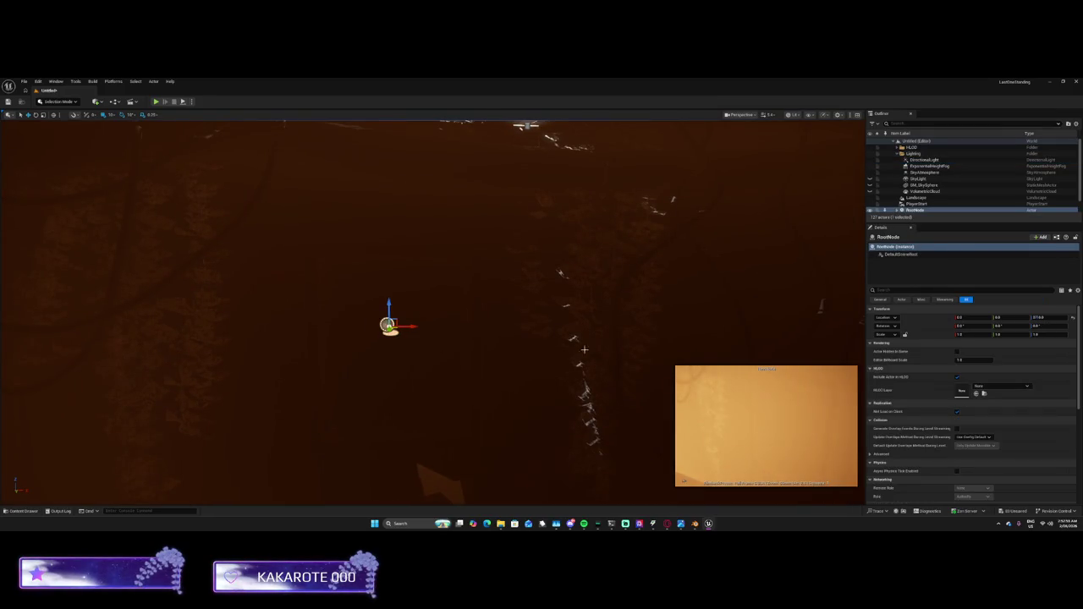
{"action": "left_click", "coordinate": [897, 209]}
{"action": "scroll", "coordinate": [898, 206], "scroll_direction": "down", "scroll_amount": 2}
{"action": "right_click", "coordinate": [923, 184]}
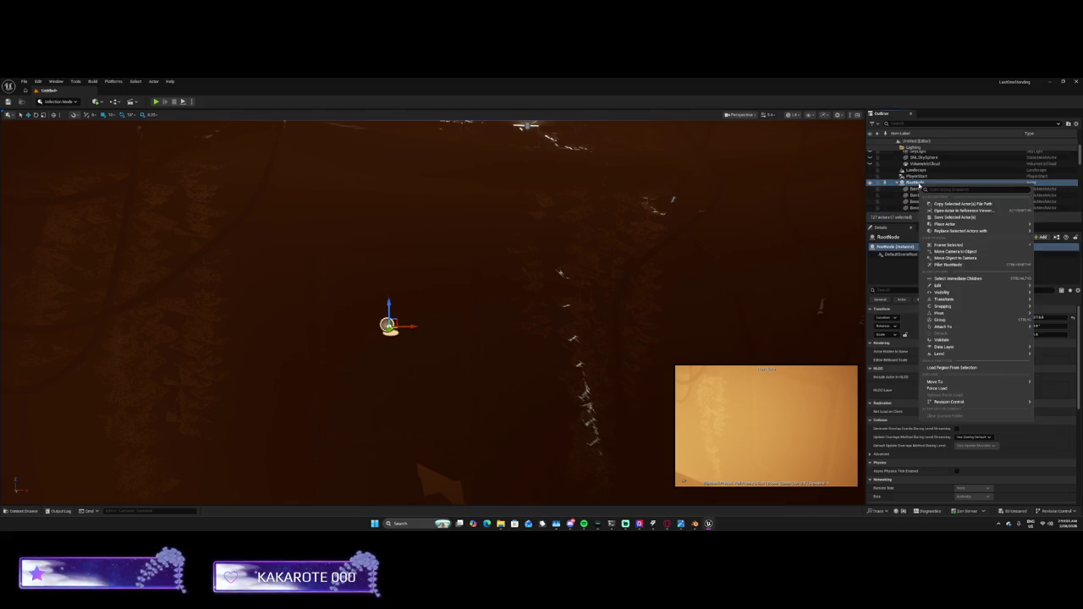
{"action": "mouse_move", "coordinate": [943, 292]}
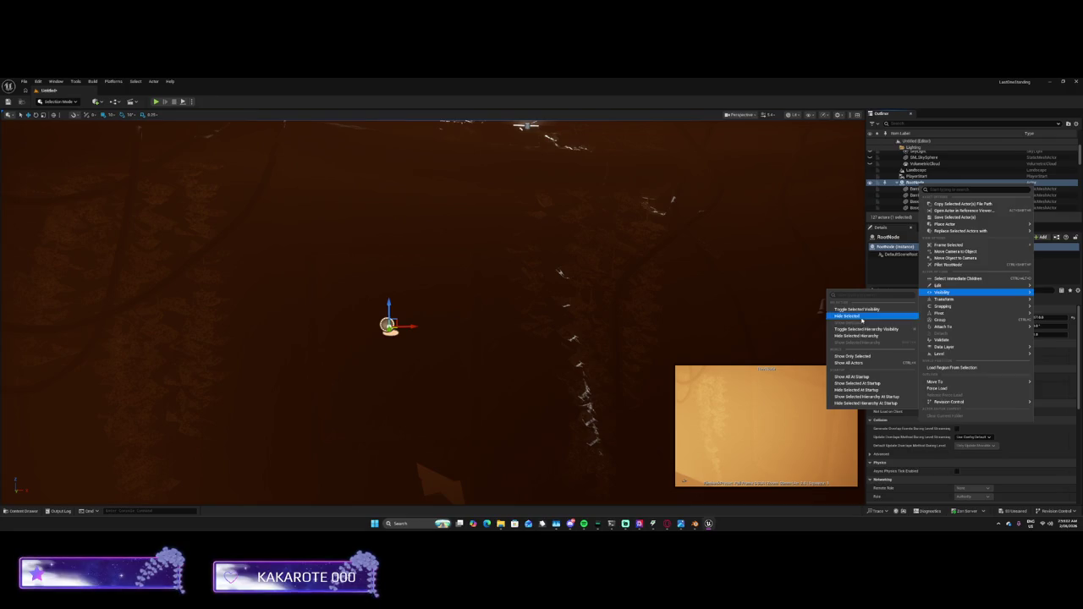
{"action": "left_click", "coordinate": [860, 317]}
Select the Part9 floor piece and bring up its Material Baking Options
{"action": "mouse_move", "coordinate": [693, 305]}
{"action": "left_mouse_down"}
{"action": "mouse_move", "coordinate": [669, 288]}
{"action": "mouse_move", "coordinate": [676, 321]}
{"action": "mouse_move", "coordinate": [643, 271]}
{"action": "mouse_move", "coordinate": [618, 321]}
{"action": "mouse_move", "coordinate": [477, 222]}
{"action": "left_mouse_up"}
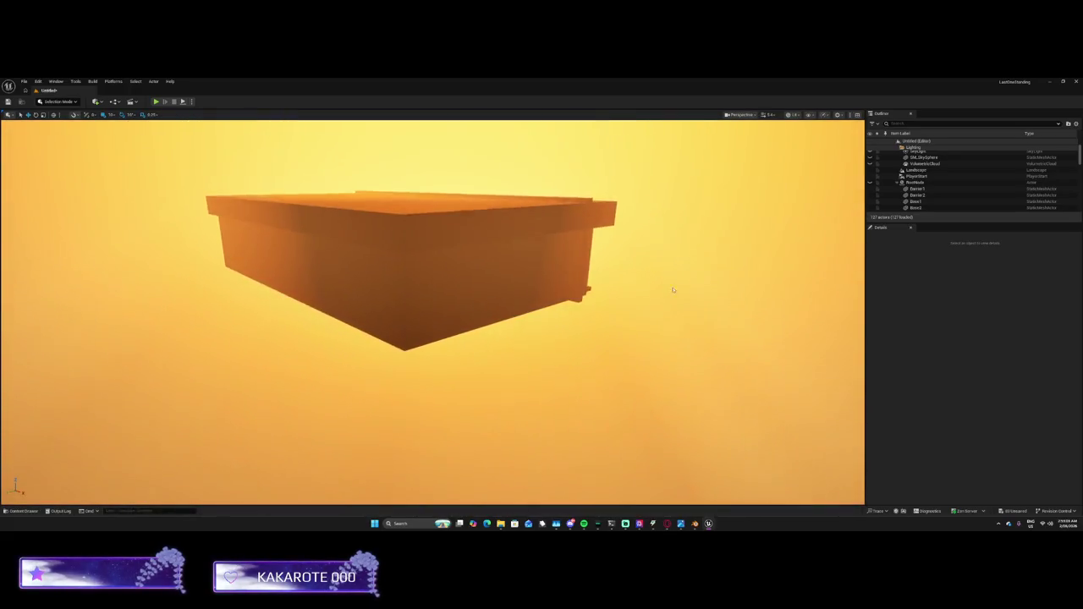
{"action": "left_click", "coordinate": [569, 215]}
{"action": "left_click_drag", "start_coordinate": [569, 215], "coordinate": [551, 267]}
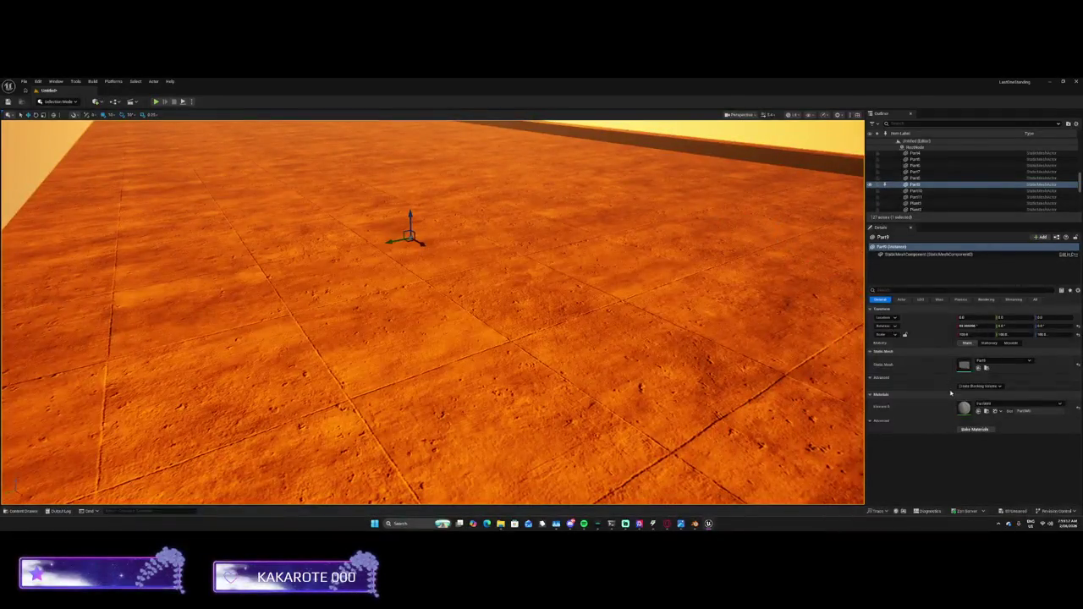
{"action": "left_click", "coordinate": [973, 429]}
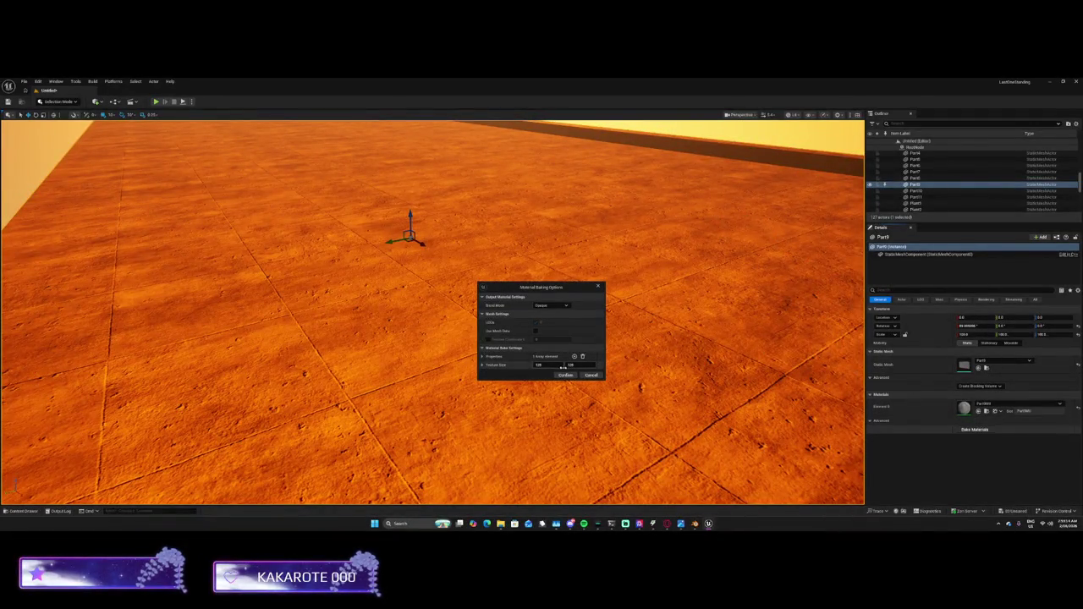
Confirm the material bake for Part9
{"action": "left_click", "coordinate": [564, 375]}
{"action": "left_click_drag", "start_coordinate": [564, 375], "coordinate": [455, 290]}
{"action": "scroll", "coordinate": [920, 173], "scroll_direction": "up", "scroll_amount": 3}
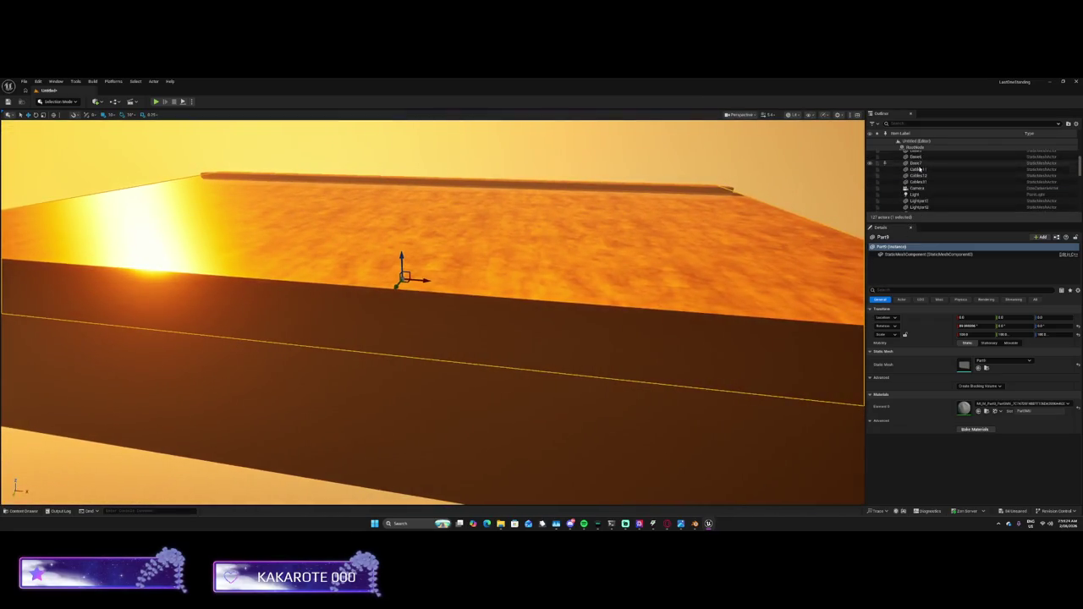
{"action": "scroll", "coordinate": [920, 178], "scroll_direction": "down", "scroll_amount": 5}
{"action": "left_click", "coordinate": [916, 198]}
{"action": "scroll", "coordinate": [914, 199], "scroll_direction": "down", "scroll_amount": 2}
{"action": "scroll", "coordinate": [914, 201], "scroll_direction": "up", "scroll_amount": 3}
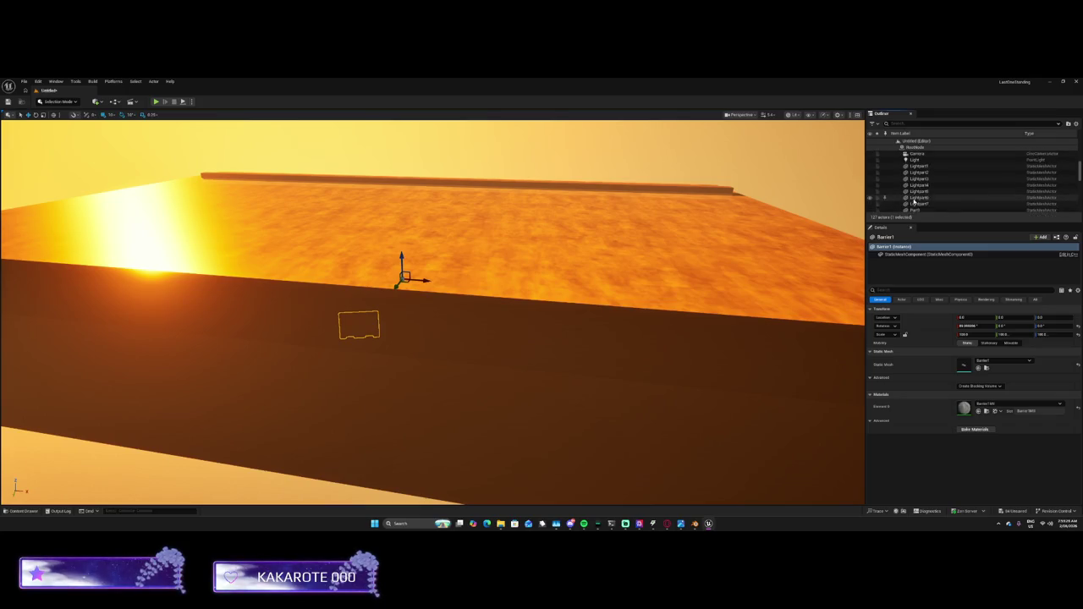
{"action": "scroll", "coordinate": [914, 203], "scroll_direction": "down", "scroll_amount": 1}
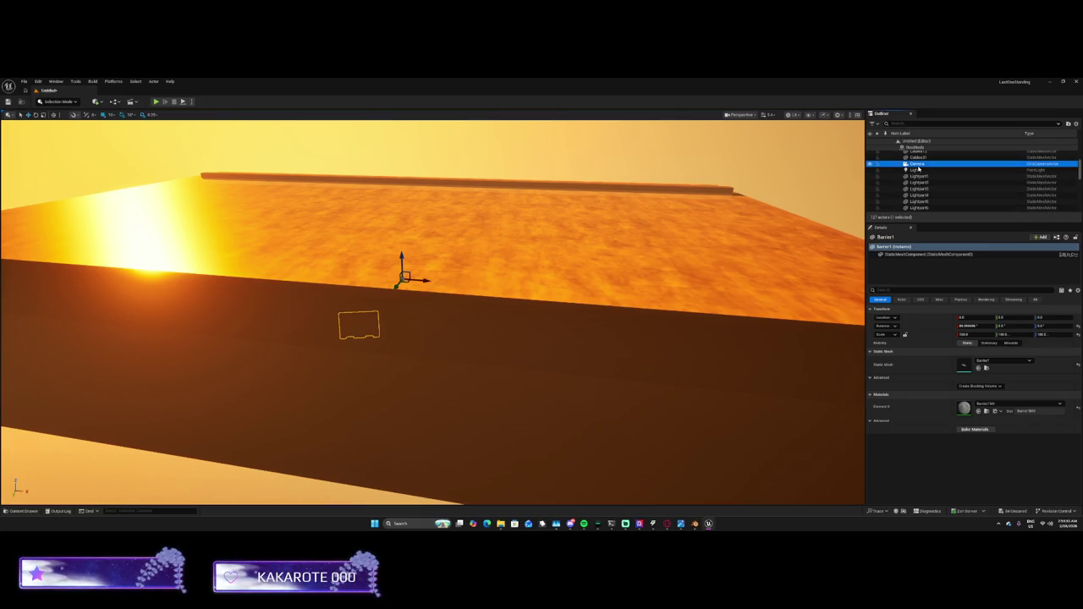
Remove the Camera and Light actors from the level
{"action": "right_click", "coordinate": [917, 164]}
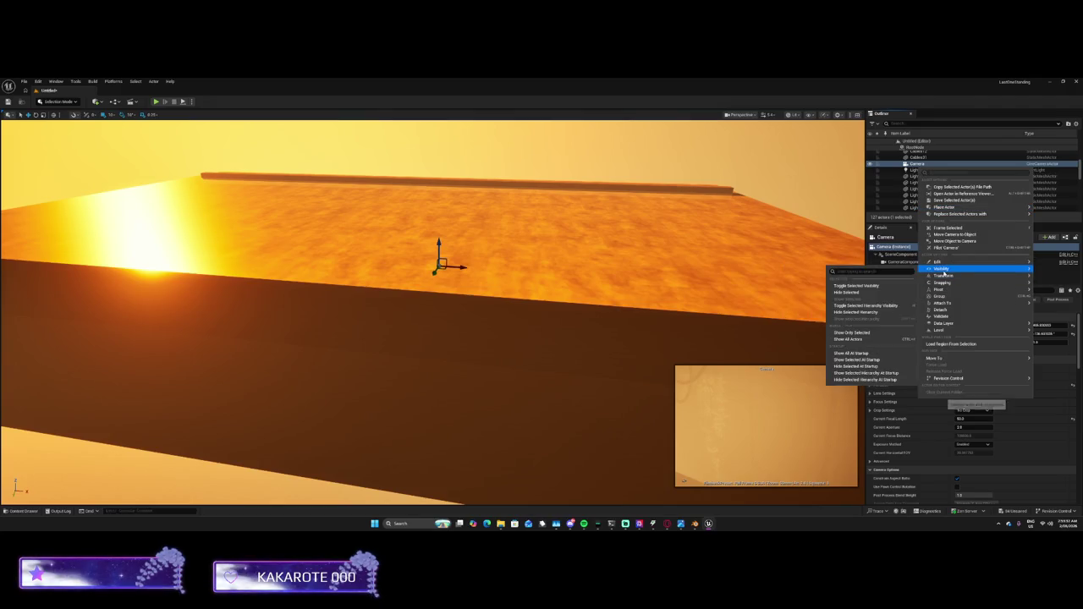
{"action": "mouse_move", "coordinate": [930, 269]}
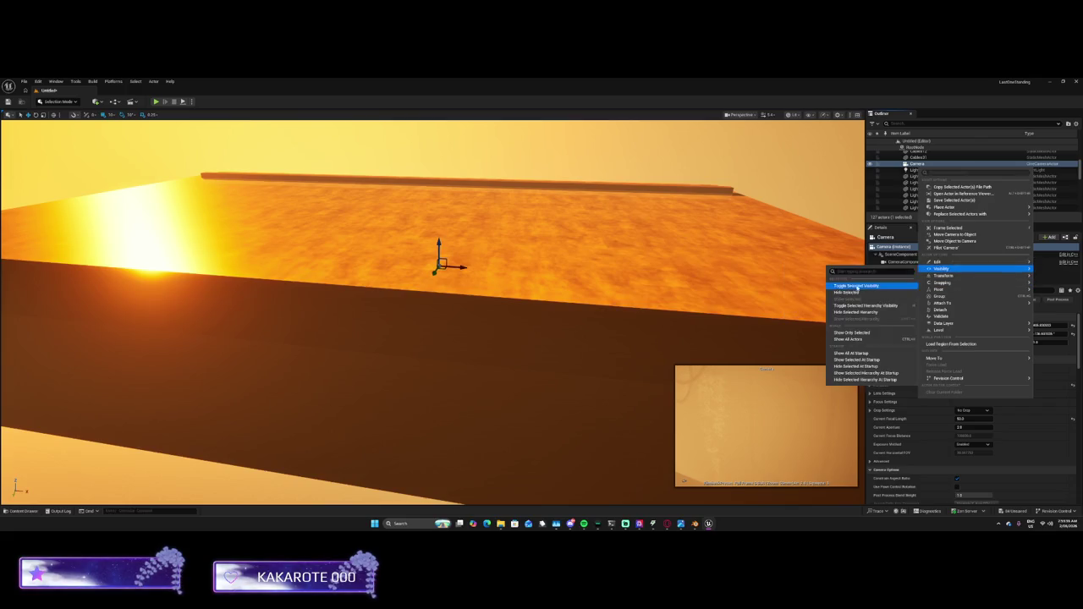
{"action": "left_click", "coordinate": [834, 290]}
{"action": "left_click", "coordinate": [919, 164]}
{"action": "right_click", "coordinate": [919, 164]}
{"action": "mouse_move", "coordinate": [939, 264]}
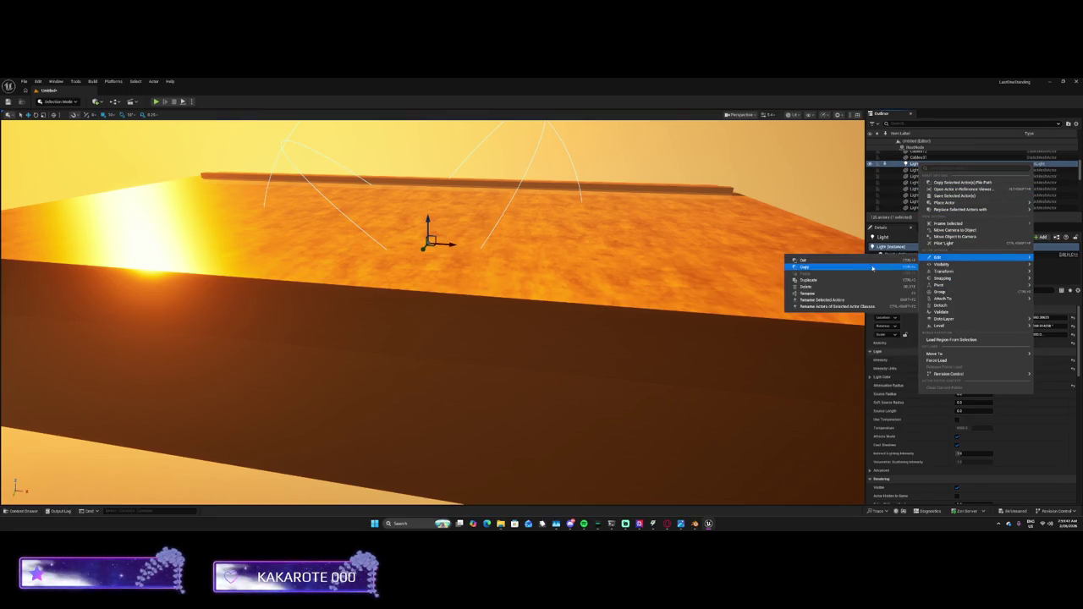
{"action": "left_click", "coordinate": [856, 281]}
Shift-select the 50 parts from Barrier1 to Union4 and open Bake Materials for them
{"action": "scroll", "coordinate": [929, 176], "scroll_direction": "up", "scroll_amount": 5}
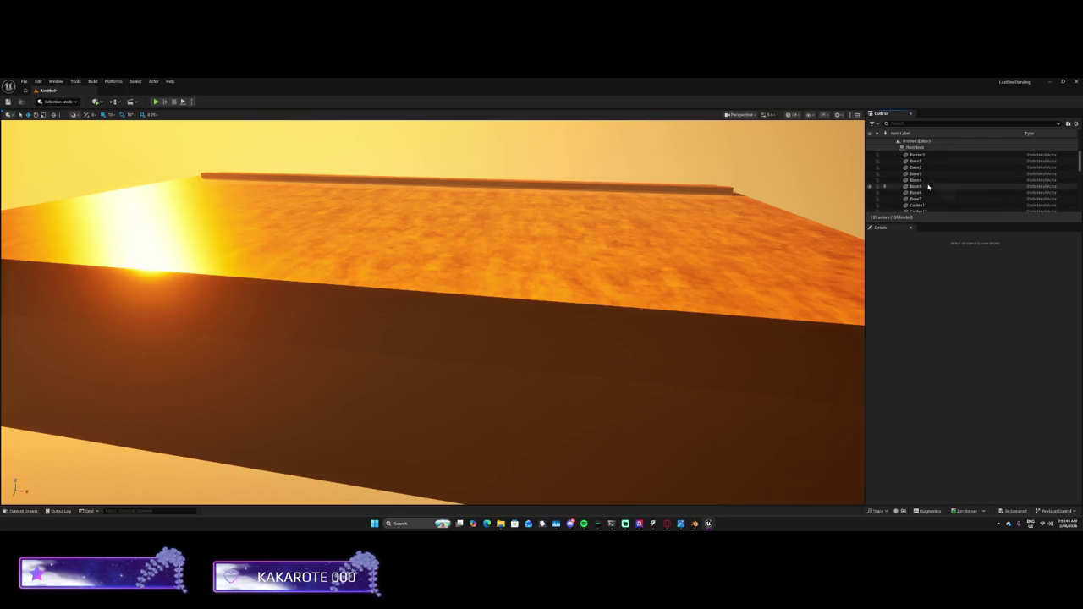
{"action": "left_click", "coordinate": [916, 187]}
{"action": "scroll", "coordinate": [916, 190], "scroll_direction": "down", "scroll_amount": 5}
{"action": "scroll", "coordinate": [917, 196], "scroll_direction": "down", "scroll_amount": 10}
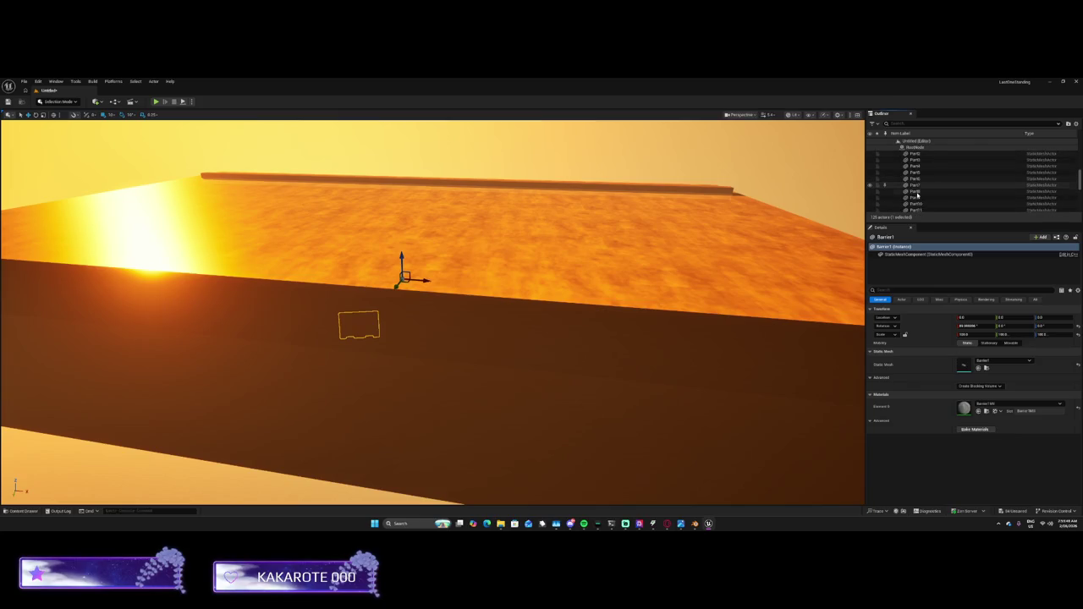
{"action": "scroll", "coordinate": [917, 195], "scroll_direction": "down", "scroll_amount": 3}
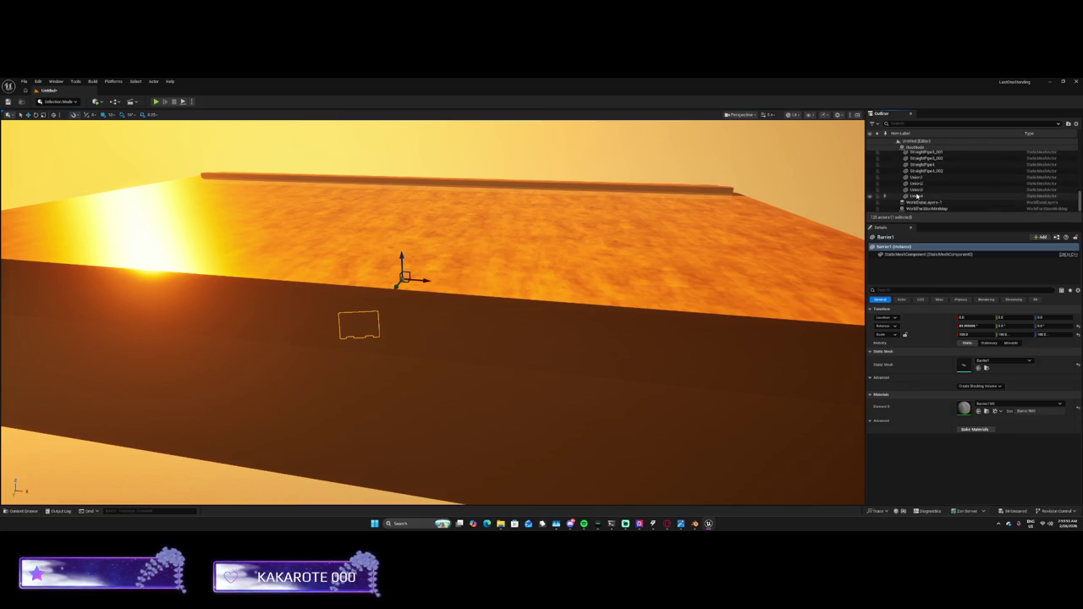
{"action": "left_click", "coordinate": [916, 196], "text": "shift"}
{"action": "right_click", "coordinate": [917, 196]}
{"action": "mouse_move", "coordinate": [939, 377]}
{"action": "left_click", "coordinate": [883, 402]}
{"action": "left_click", "coordinate": [965, 376]}
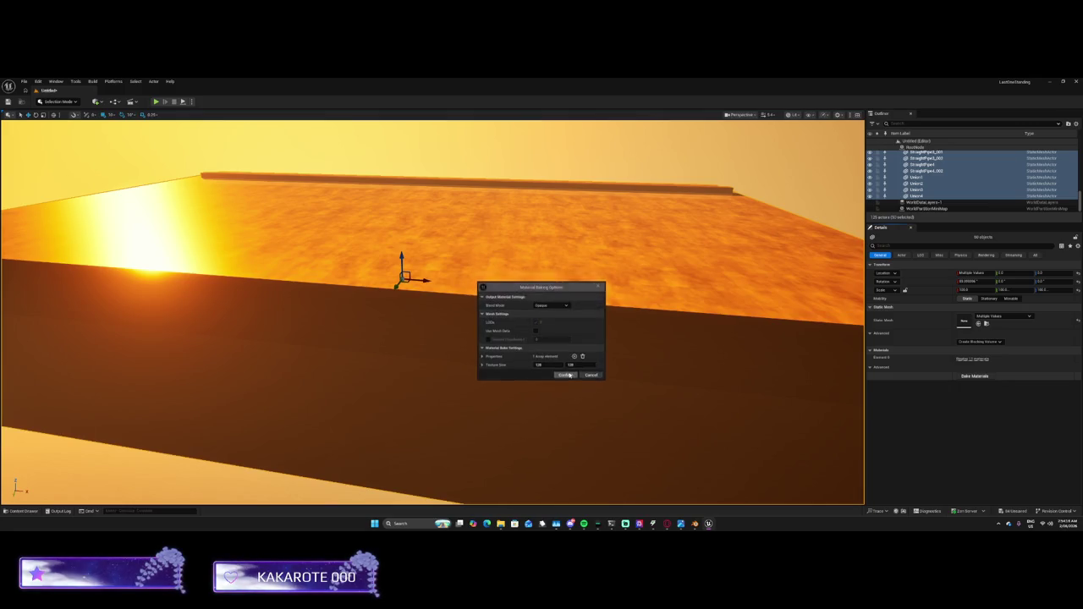
Confirm the material bake for the 50 selected parts
{"action": "left_click", "coordinate": [566, 374]}
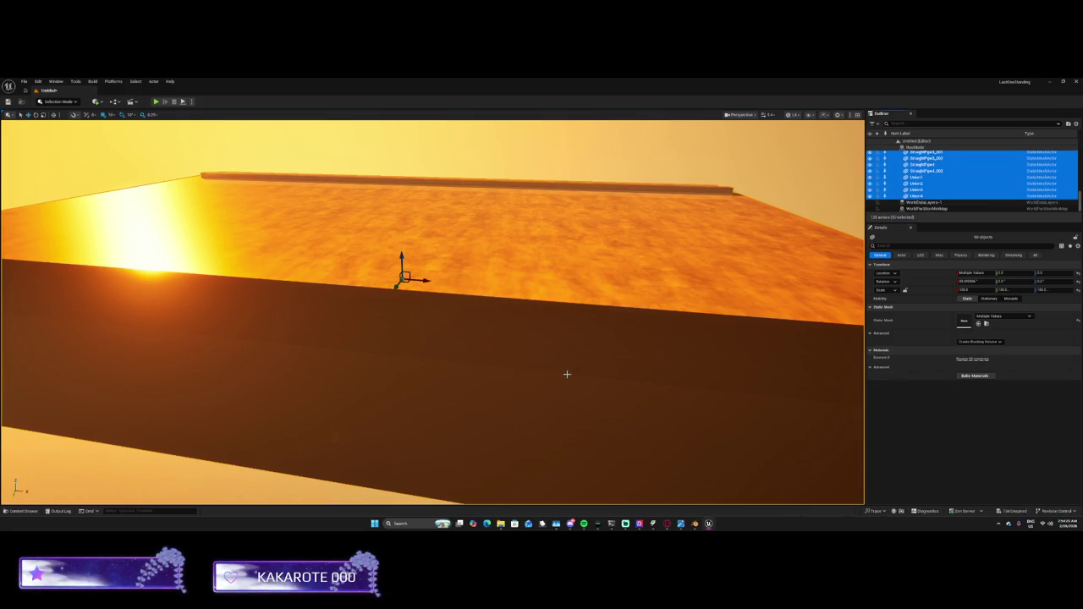
{"action": "mouse_move", "coordinate": [565, 288]}
{"action": "left_mouse_down"}
{"action": "mouse_move", "coordinate": [525, 296]}
{"action": "mouse_move", "coordinate": [507, 330]}
{"action": "mouse_move", "coordinate": [482, 254]}
{"action": "mouse_move", "coordinate": [461, 296]}
{"action": "mouse_move", "coordinate": [436, 296]}
{"action": "mouse_move", "coordinate": [444, 304]}
{"action": "mouse_move", "coordinate": [427, 283]}
{"action": "mouse_move", "coordinate": [406, 284]}
{"action": "mouse_move", "coordinate": [425, 287]}
{"action": "left_mouse_up"}
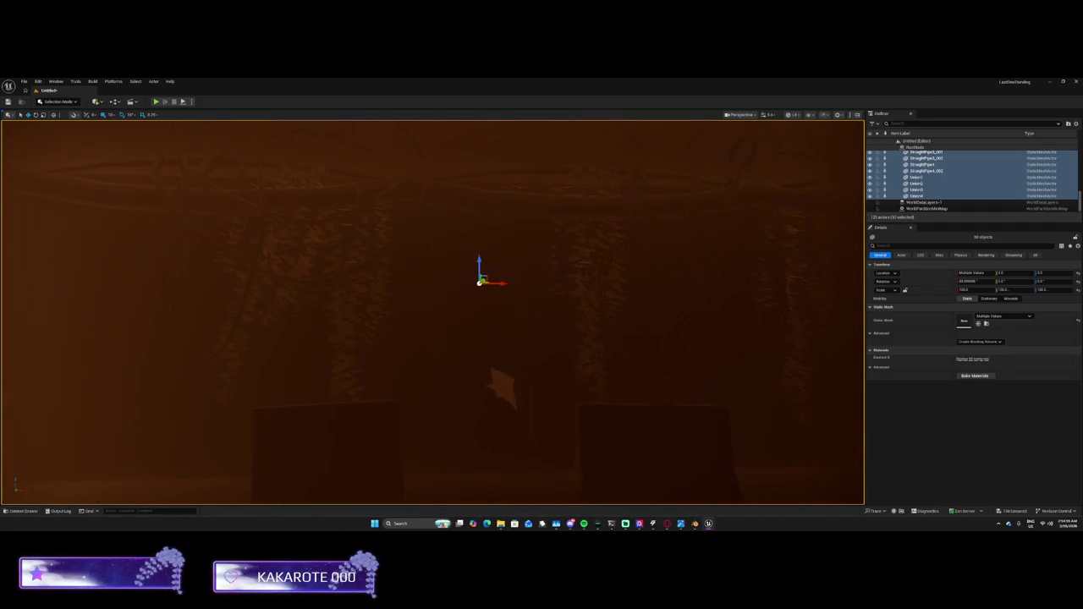
{"action": "mouse_move", "coordinate": [682, 307]}
{"action": "left_mouse_down"}
{"action": "mouse_move", "coordinate": [150, 285]}
{"action": "mouse_move", "coordinate": [244, 237]}
{"action": "mouse_move", "coordinate": [496, 336]}
{"action": "left_mouse_up"}
Frame the selected box, level the view down the room, and scroll the Outliner toward Lighting
{"action": "key", "text": "f"}
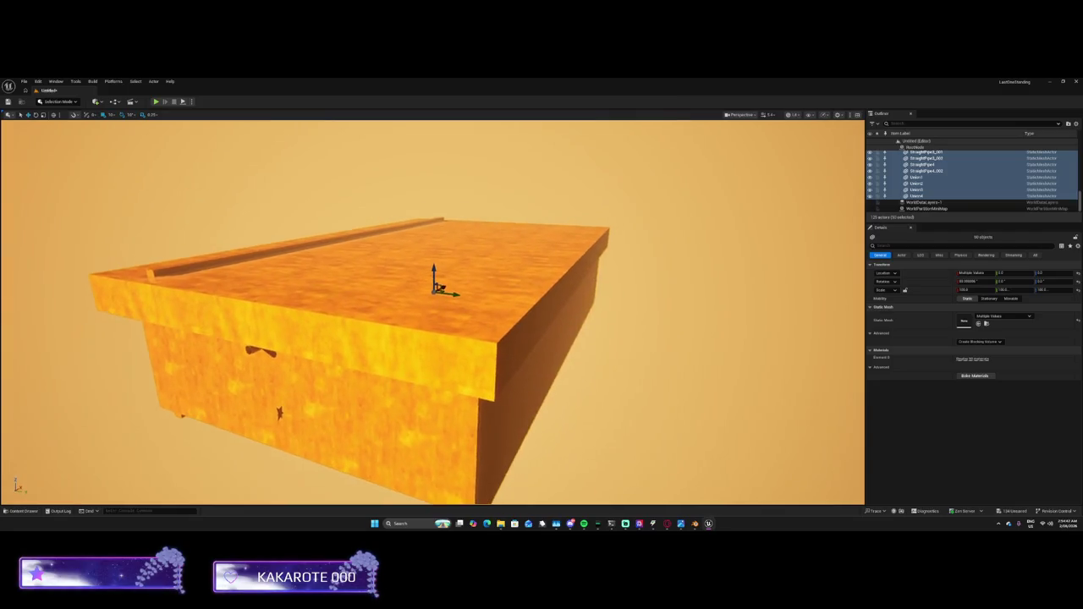
{"action": "scroll", "coordinate": [432, 312], "scroll_direction": "up", "scroll_amount": 10}
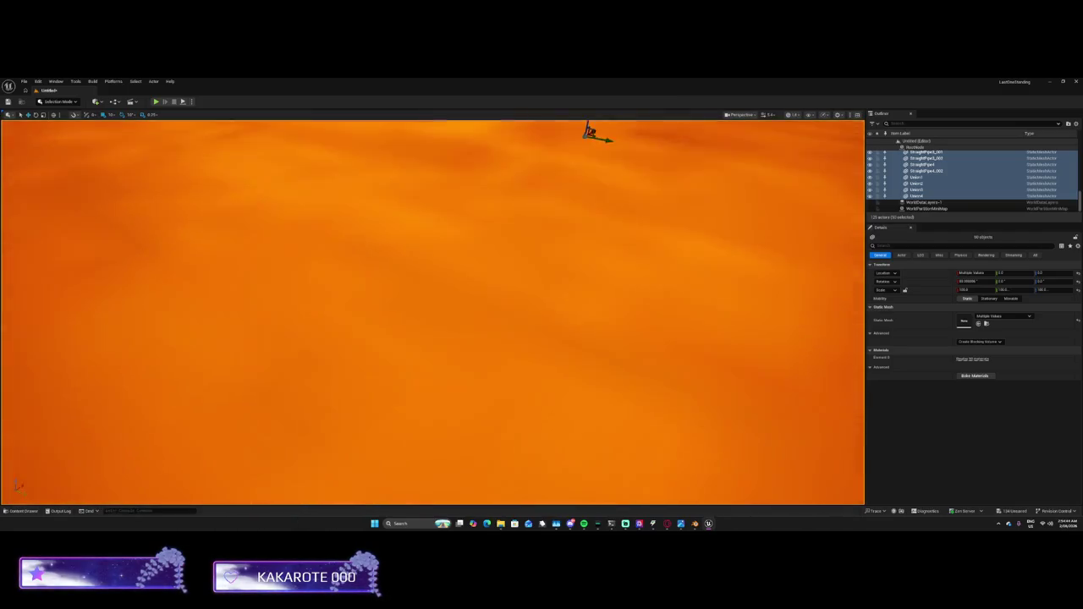
{"action": "scroll", "coordinate": [433, 312], "scroll_direction": "down", "scroll_amount": 10}
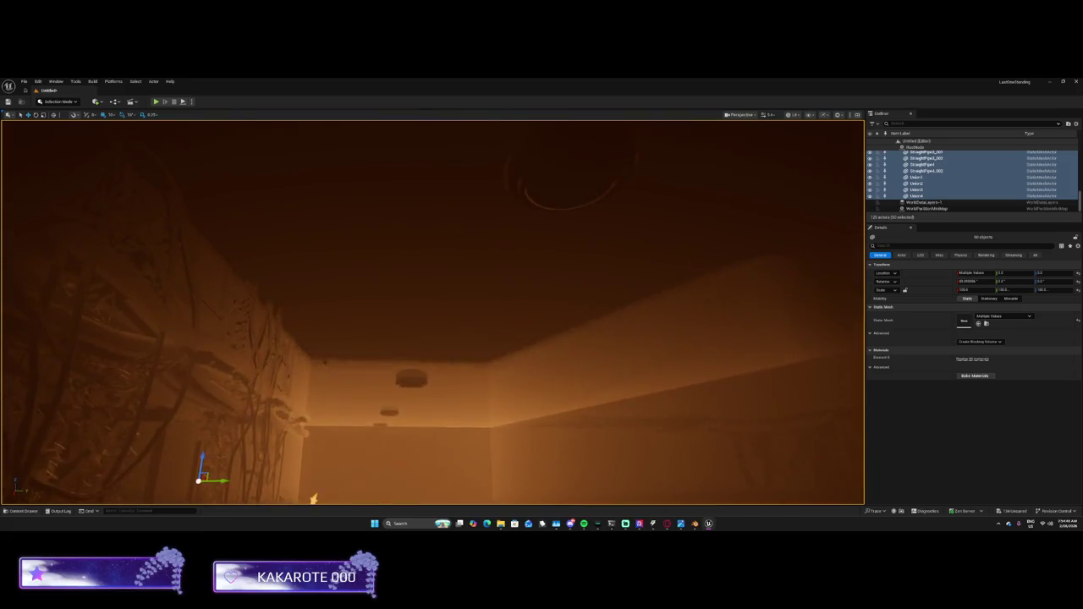
{"action": "mouse_move", "coordinate": [432, 312]}
{"action": "left_mouse_down"}
{"action": "mouse_move", "coordinate": [433, 355]}
{"action": "mouse_move", "coordinate": [432, 322]}
{"action": "mouse_move", "coordinate": [419, 323]}
{"action": "mouse_move", "coordinate": [448, 321]}
{"action": "mouse_move", "coordinate": [415, 313]}
{"action": "mouse_move", "coordinate": [419, 330]}
{"action": "left_mouse_up"}
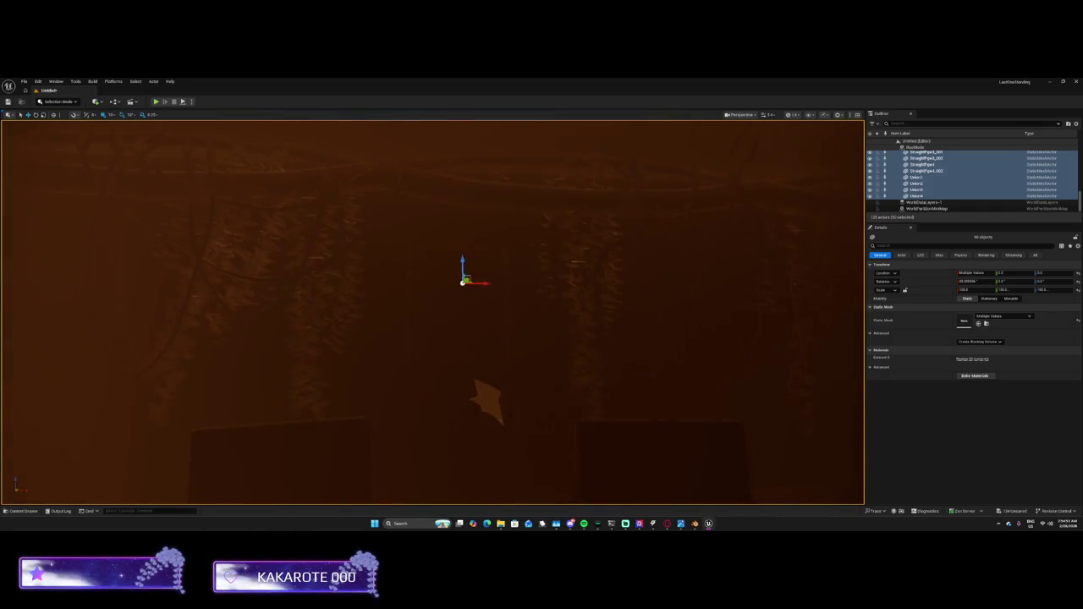
{"action": "scroll", "coordinate": [1038, 184], "scroll_direction": "up", "scroll_amount": 3}
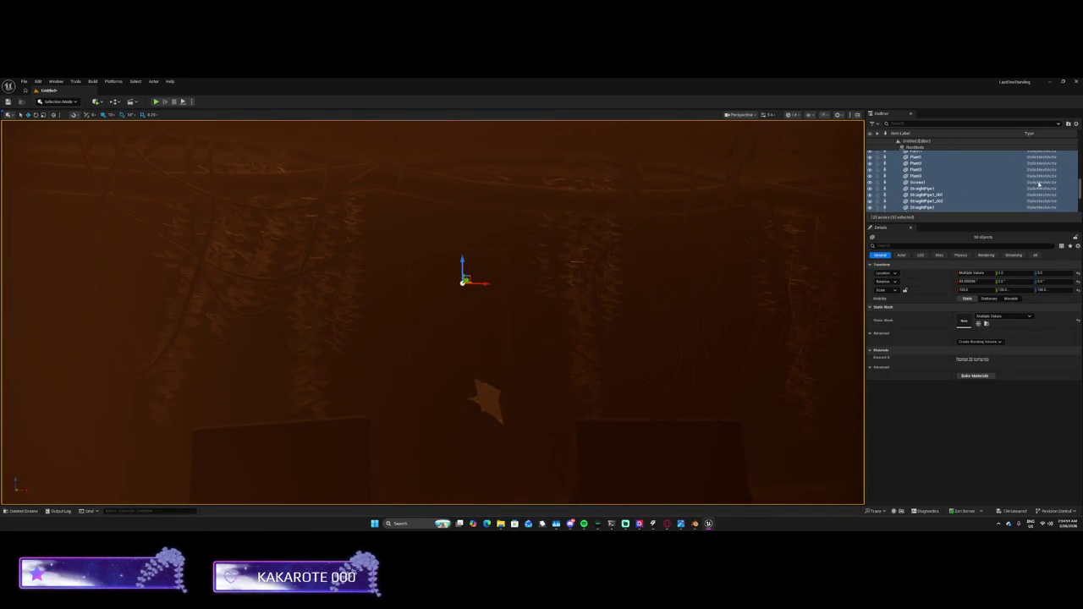
{"action": "scroll", "coordinate": [1020, 168], "scroll_direction": "up", "scroll_amount": 5}
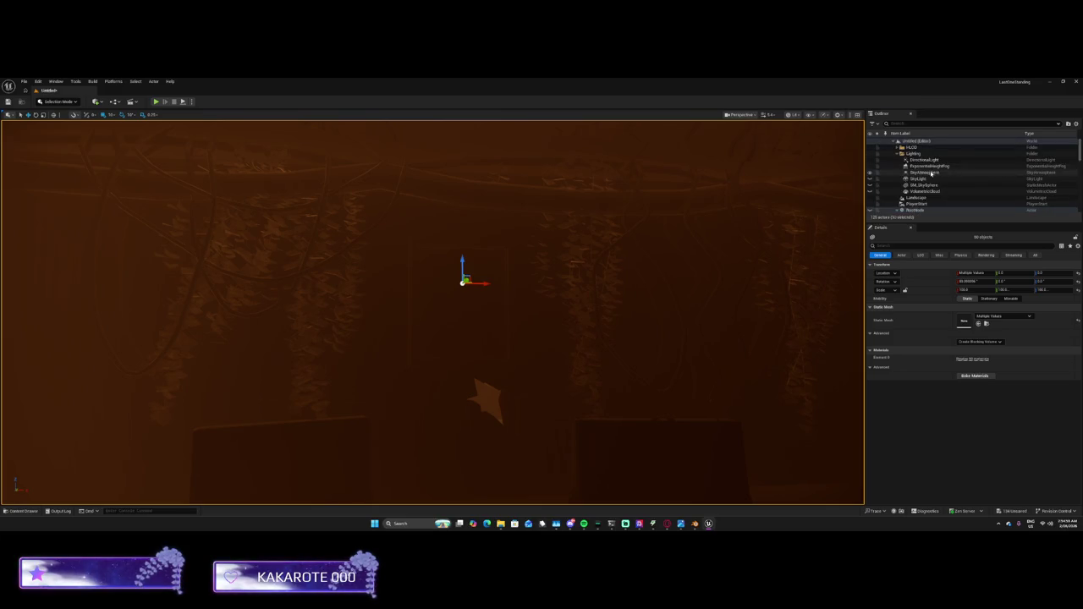
Select the DirectionalLight and raise its Temperature from 1750 to about 7000 for blue lighting
{"action": "left_click", "coordinate": [928, 172]}
{"action": "left_click", "coordinate": [929, 167]}
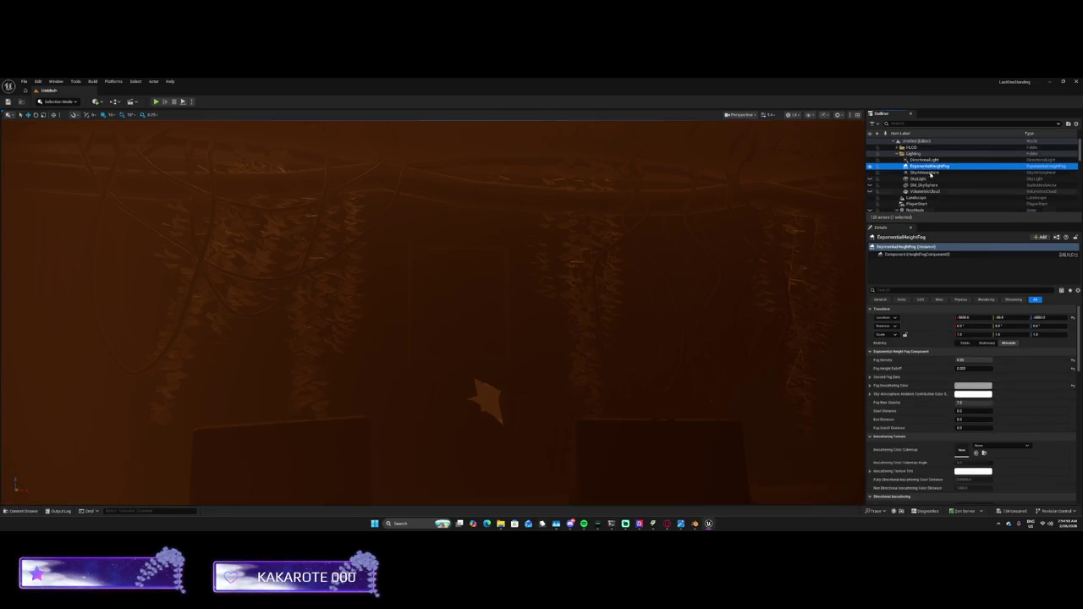
{"action": "left_click", "coordinate": [924, 160]}
{"action": "left_click_drag", "start_coordinate": [971, 400], "coordinate": [994, 400]}
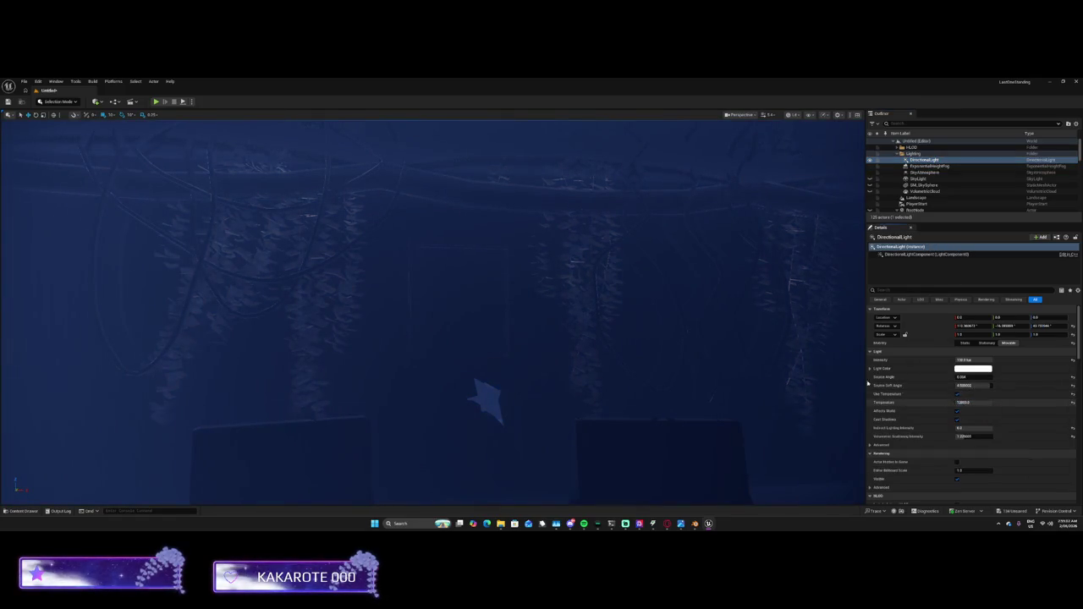
Select the Union2 wall mesh in a corner of the room
{"action": "left_click_drag", "start_coordinate": [793, 343], "coordinate": [194, 333]}
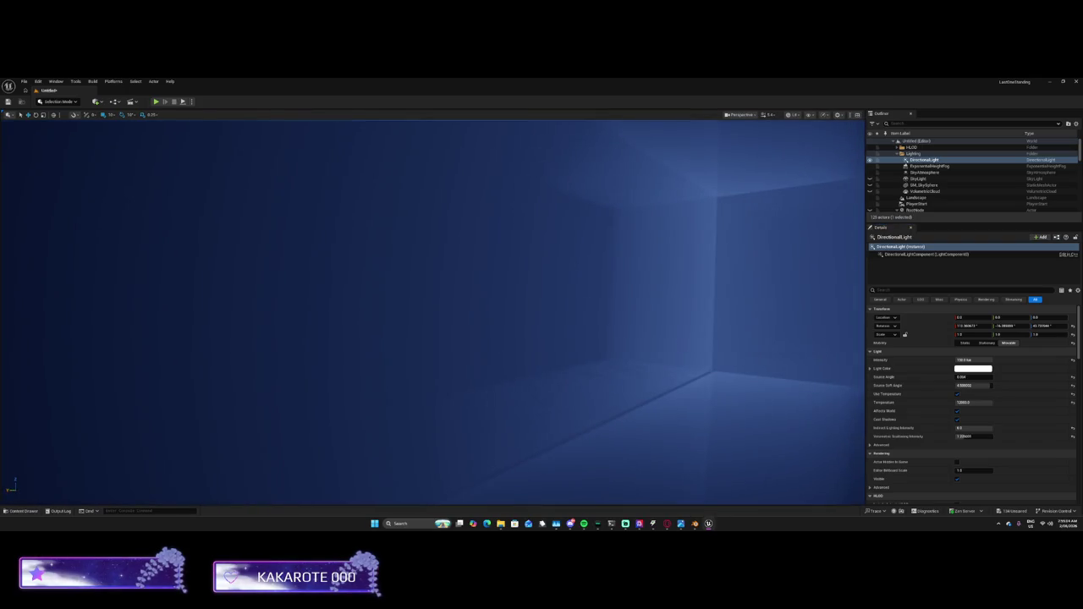
{"action": "left_click", "coordinate": [678, 339]}
{"action": "mouse_move", "coordinate": [678, 338]}
{"action": "left_mouse_down"}
{"action": "mouse_move", "coordinate": [116, 350]}
{"action": "mouse_move", "coordinate": [380, 346]}
{"action": "left_mouse_up"}
Set a new pivot offset on the Union2 mesh at the chosen spot
{"action": "right_click", "coordinate": [133, 172]}
{"action": "mouse_move", "coordinate": [160, 306]}
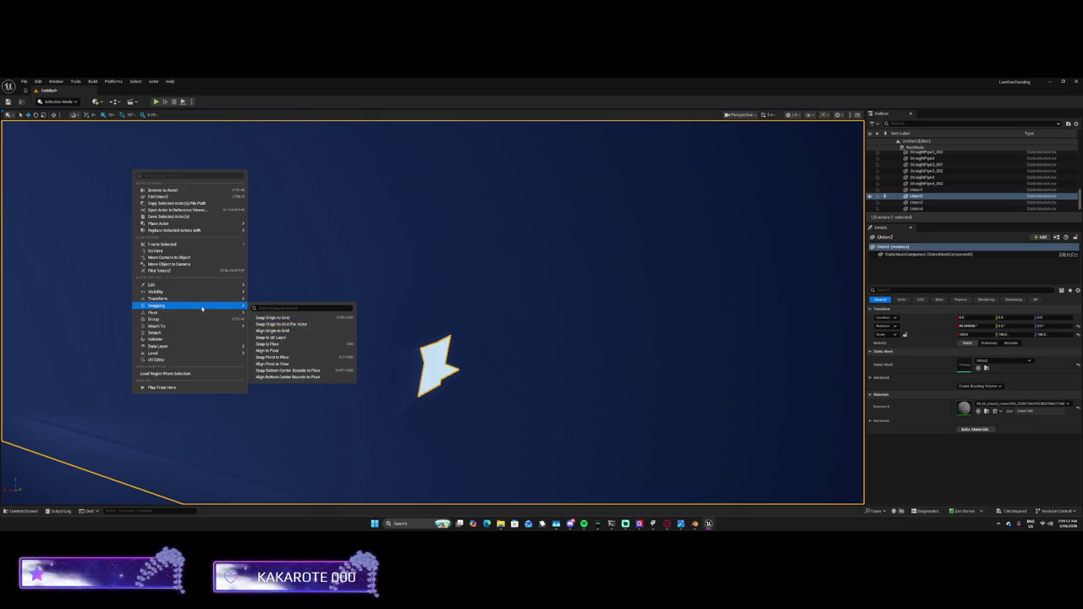
{"action": "mouse_move", "coordinate": [196, 313]}
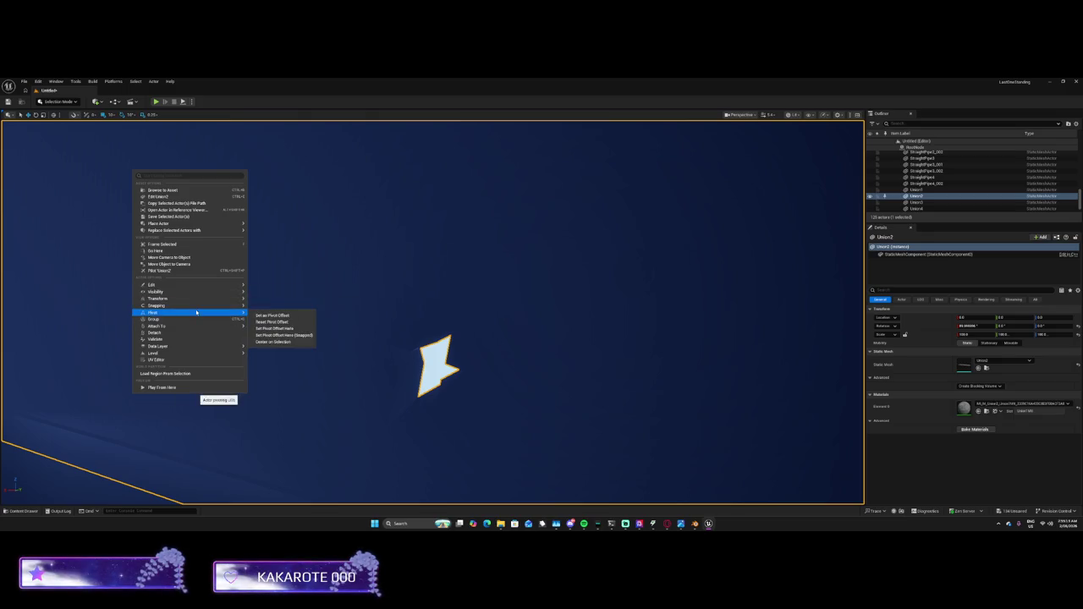
{"action": "left_click", "coordinate": [280, 329]}
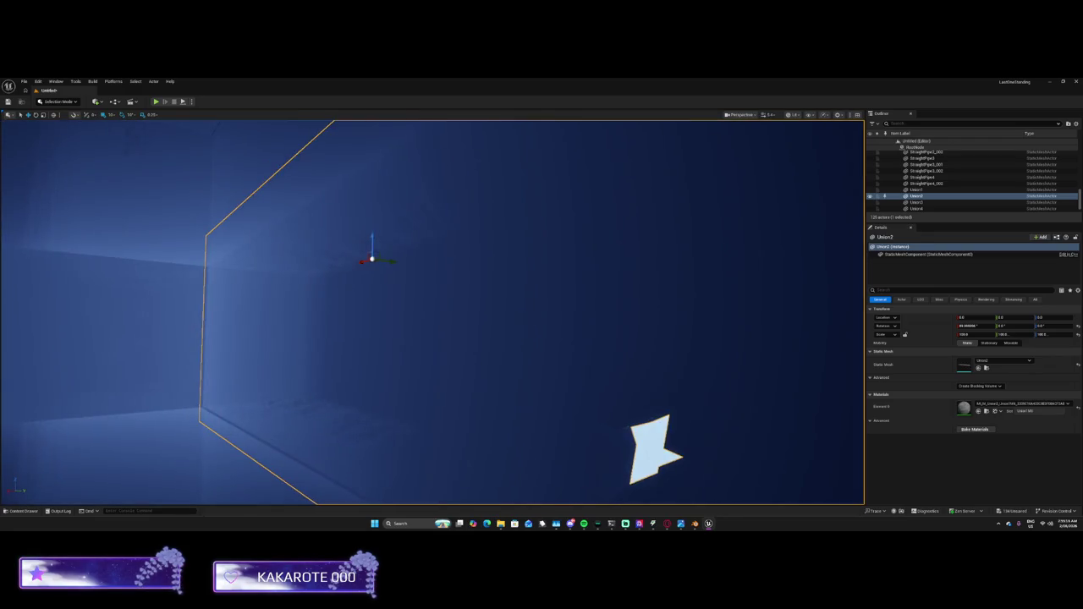
Lower the Union2 mesh until its Location Z is -1370
{"action": "mouse_move", "coordinate": [372, 238]}
{"action": "left_mouse_down"}
{"action": "mouse_move", "coordinate": [375, 491]}
{"action": "mouse_move", "coordinate": [432, 392]}
{"action": "mouse_move", "coordinate": [314, 380]}
{"action": "mouse_move", "coordinate": [290, 467]}
{"action": "mouse_move", "coordinate": [450, 468]}
{"action": "mouse_move", "coordinate": [445, 483]}
{"action": "mouse_move", "coordinate": [618, 412]}
{"action": "mouse_move", "coordinate": [508, 440]}
{"action": "mouse_move", "coordinate": [496, 490]}
{"action": "mouse_move", "coordinate": [474, 457]}
{"action": "mouse_move", "coordinate": [456, 491]}
{"action": "left_mouse_up"}
{"action": "mouse_move", "coordinate": [453, 336]}
{"action": "left_mouse_down"}
{"action": "mouse_move", "coordinate": [451, 381]}
{"action": "mouse_move", "coordinate": [484, 500]}
{"action": "mouse_move", "coordinate": [473, 406]}
{"action": "mouse_move", "coordinate": [499, 372]}
{"action": "mouse_move", "coordinate": [674, 377]}
{"action": "left_mouse_up"}
{"action": "scroll", "coordinate": [920, 177], "scroll_direction": "up", "scroll_amount": 10}
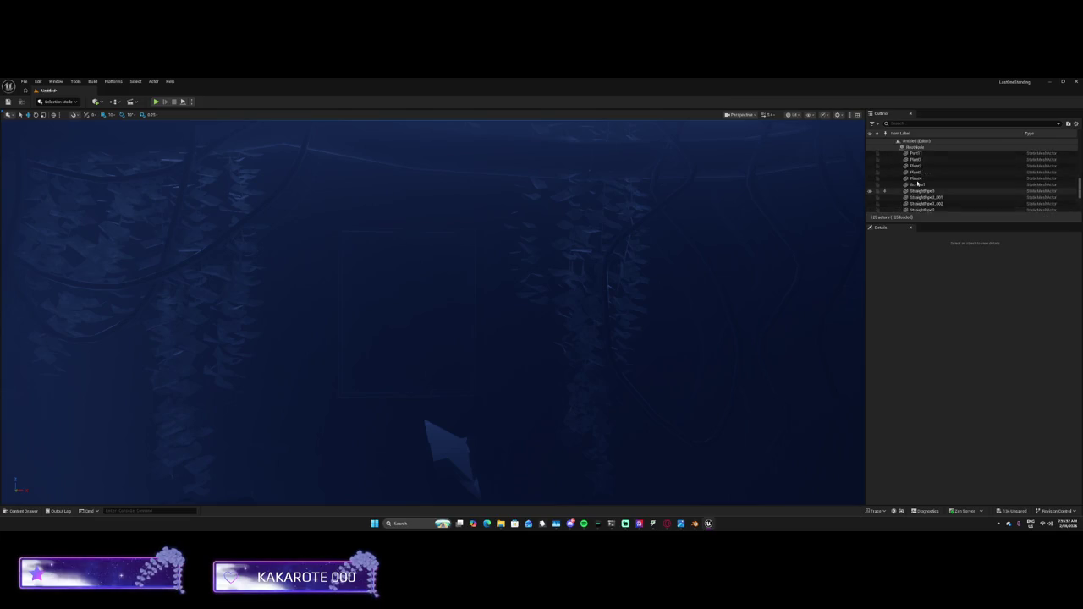
Select the SkyLight in the Outliner and make it visible again to brighten the lobby
{"action": "left_click", "coordinate": [875, 179]}
{"action": "left_click", "coordinate": [870, 180]}
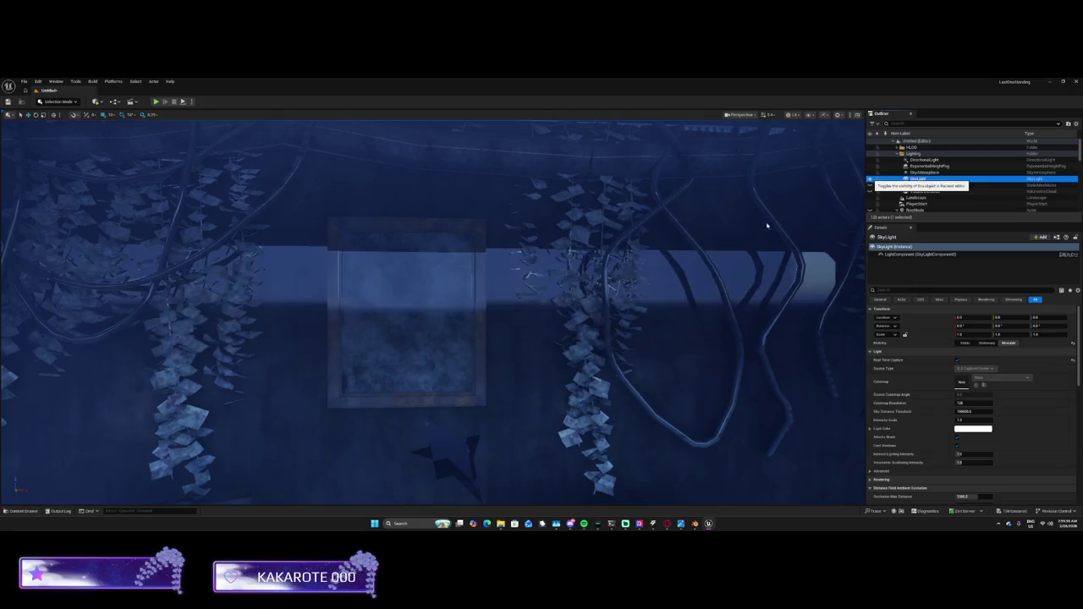
{"action": "mouse_move", "coordinate": [761, 345]}
{"action": "left_mouse_down"}
{"action": "mouse_move", "coordinate": [702, 325]}
{"action": "mouse_move", "coordinate": [295, 476]}
{"action": "mouse_move", "coordinate": [782, 367]}
{"action": "mouse_move", "coordinate": [677, 339]}
{"action": "left_mouse_up"}
Select the lower Union2 slab and raise it up beneath the roof
{"action": "left_click", "coordinate": [490, 433]}
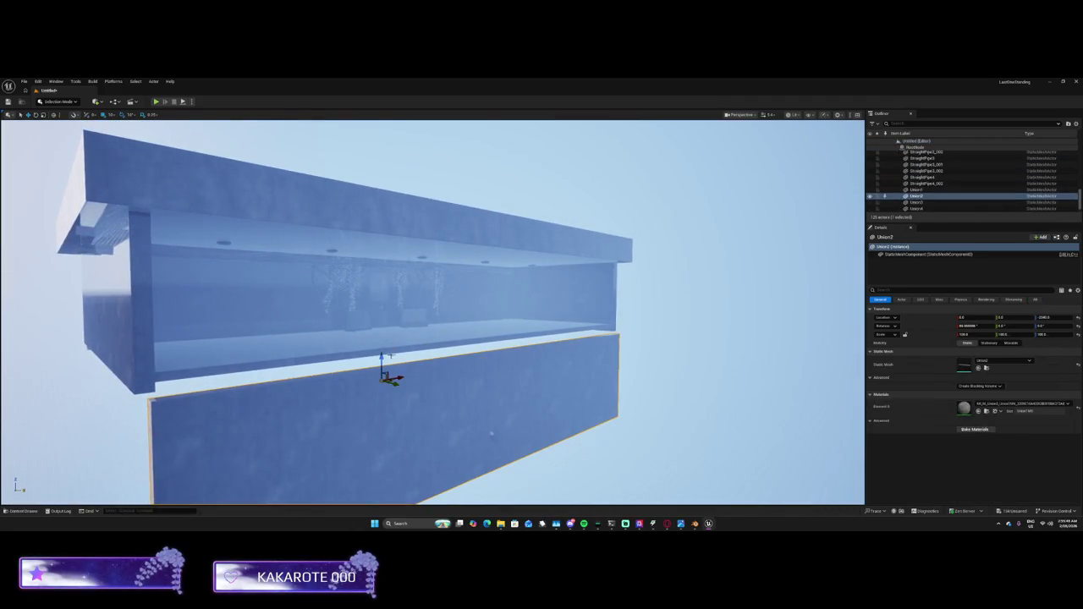
{"action": "left_click_drag", "start_coordinate": [381, 360], "coordinate": [391, 254]}
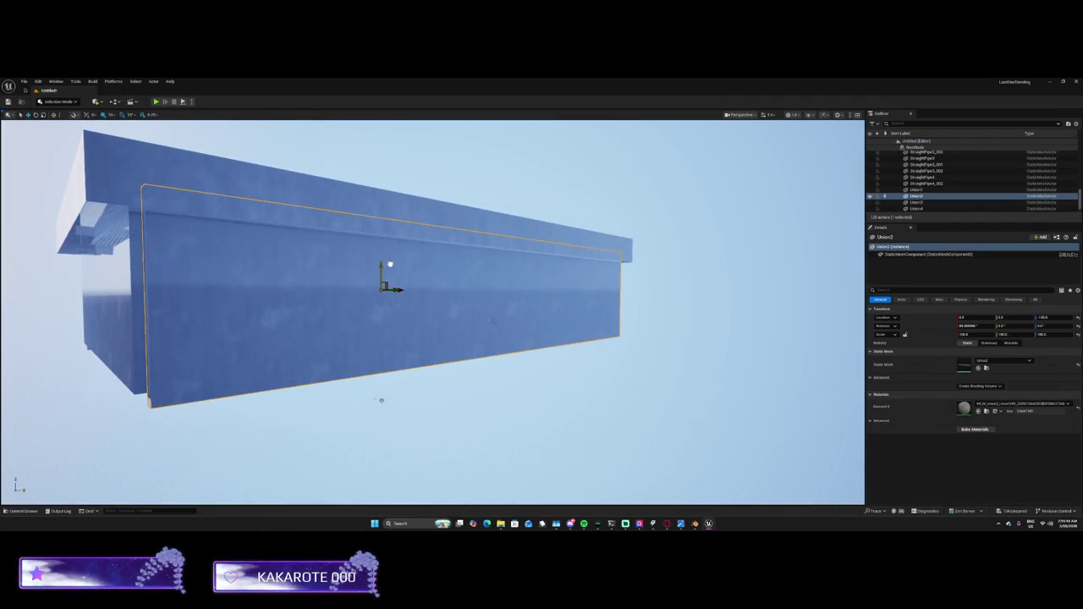
{"action": "mouse_move", "coordinate": [381, 399]}
{"action": "left_mouse_down"}
{"action": "mouse_move", "coordinate": [514, 308]}
{"action": "mouse_move", "coordinate": [362, 285]}
{"action": "mouse_move", "coordinate": [374, 297]}
{"action": "mouse_move", "coordinate": [487, 297]}
{"action": "mouse_move", "coordinate": [508, 313]}
{"action": "mouse_move", "coordinate": [440, 356]}
{"action": "mouse_move", "coordinate": [474, 377]}
{"action": "mouse_move", "coordinate": [464, 328]}
{"action": "mouse_move", "coordinate": [592, 275]}
{"action": "mouse_move", "coordinate": [400, 317]}
{"action": "mouse_move", "coordinate": [406, 307]}
{"action": "mouse_move", "coordinate": [418, 343]}
{"action": "mouse_move", "coordinate": [406, 321]}
{"action": "left_mouse_up"}
Slide the Union2 wall sideways until its Location Y is about 90
{"action": "key", "text": "f"}
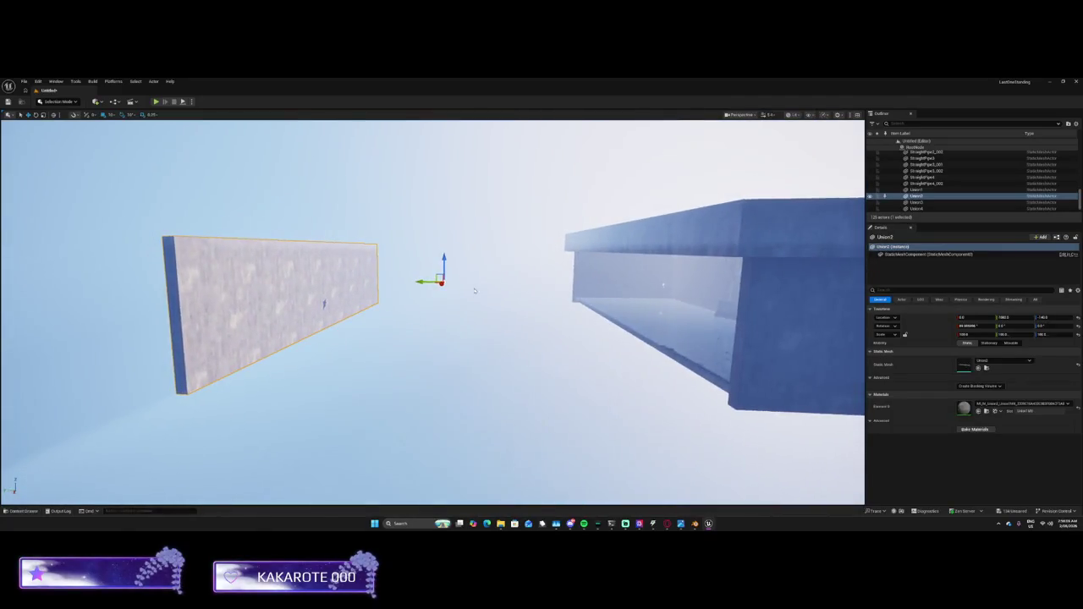
{"action": "left_click_drag", "start_coordinate": [421, 281], "coordinate": [726, 302]}
{"action": "key", "text": "f"}
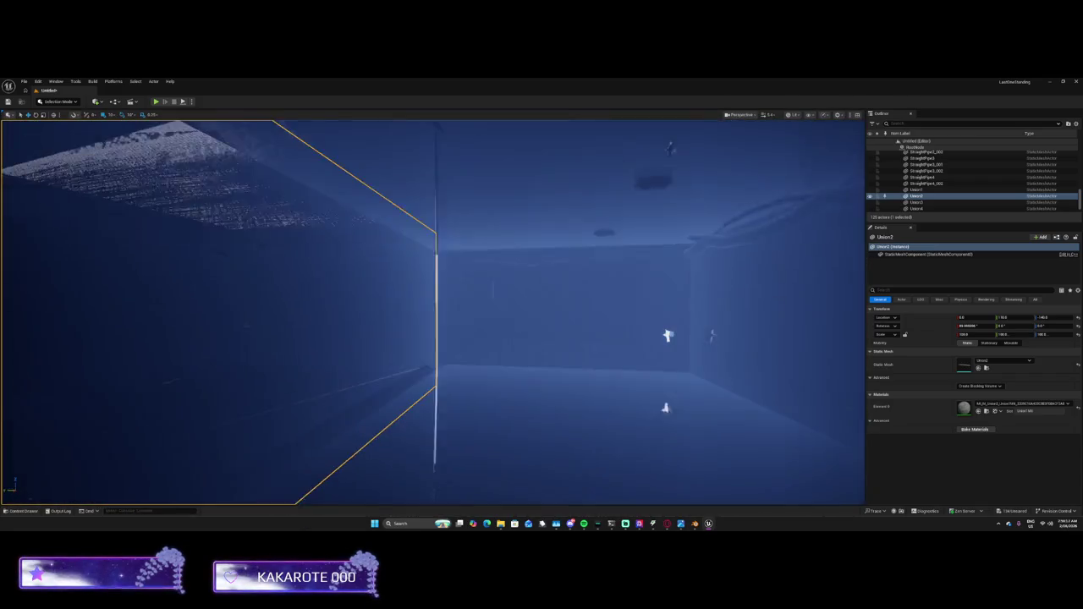
{"action": "mouse_move", "coordinate": [536, 316]}
{"action": "left_mouse_down"}
{"action": "mouse_move", "coordinate": [536, 330]}
{"action": "mouse_move", "coordinate": [499, 338]}
{"action": "mouse_move", "coordinate": [539, 338]}
{"action": "mouse_move", "coordinate": [516, 336]}
{"action": "left_mouse_up"}
{"action": "left_click_drag", "start_coordinate": [1015, 317], "coordinate": [981, 317]}
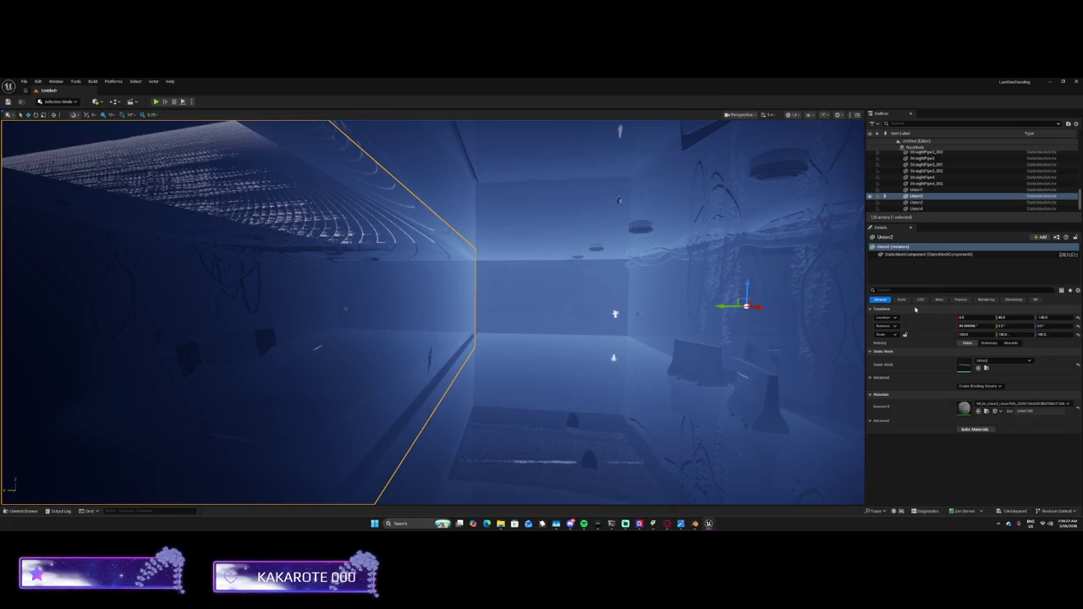
In Union2's full property list, uncheck Use Two Sided Lighting under Lightmass Settings
{"action": "left_click", "coordinate": [1034, 299]}
{"action": "scroll", "coordinate": [967, 369], "scroll_direction": "down", "scroll_amount": 3}
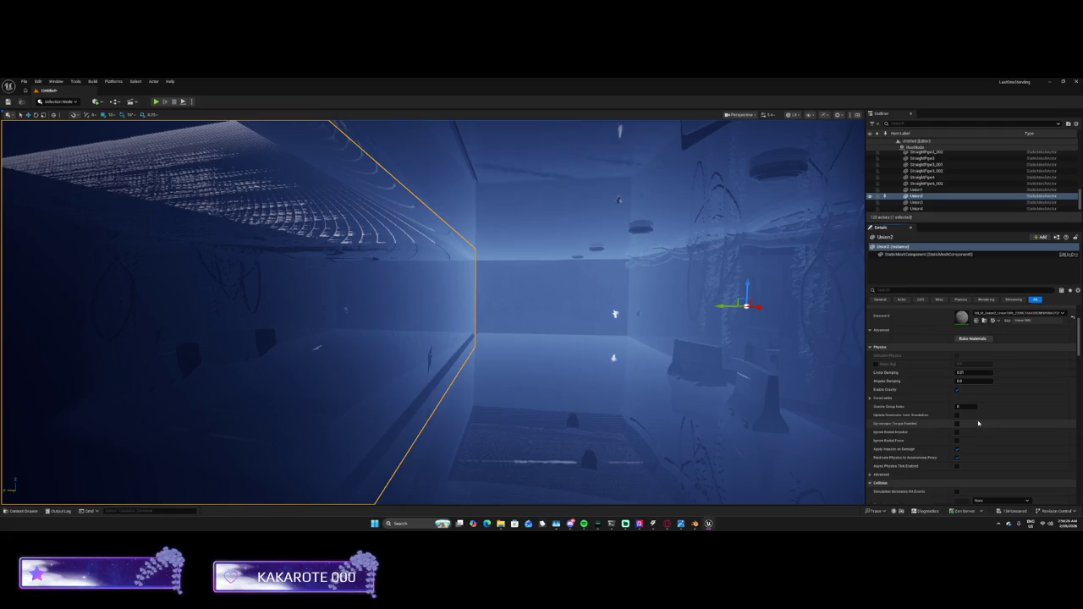
{"action": "scroll", "coordinate": [974, 423], "scroll_direction": "down", "scroll_amount": 4}
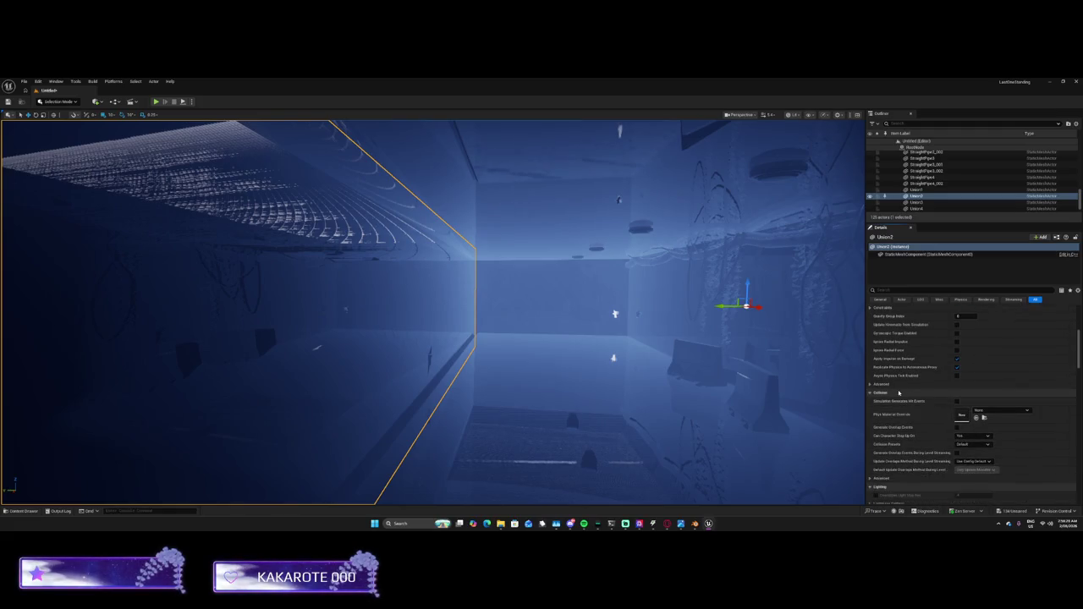
{"action": "left_click", "coordinate": [882, 384]}
{"action": "scroll", "coordinate": [941, 420], "scroll_direction": "down", "scroll_amount": 1}
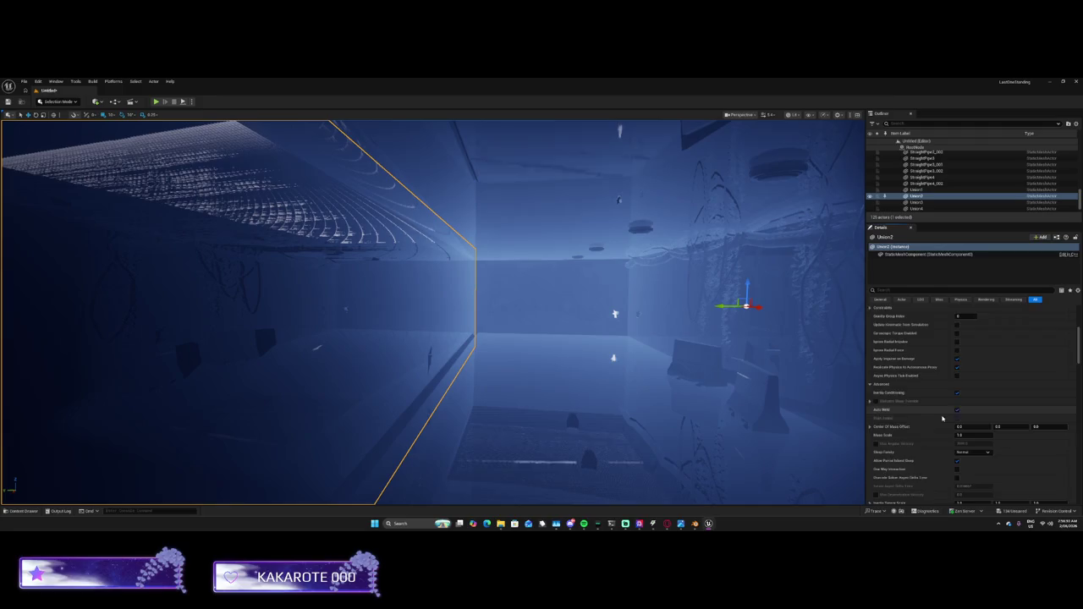
{"action": "scroll", "coordinate": [941, 420], "scroll_direction": "down", "scroll_amount": 8}
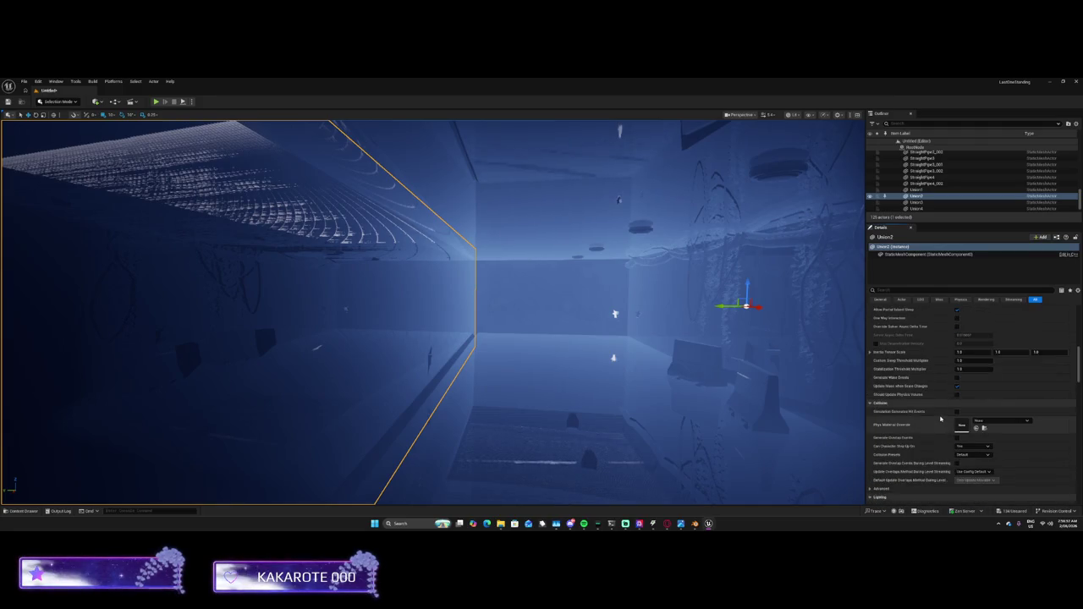
{"action": "scroll", "coordinate": [940, 418], "scroll_direction": "down", "scroll_amount": 3}
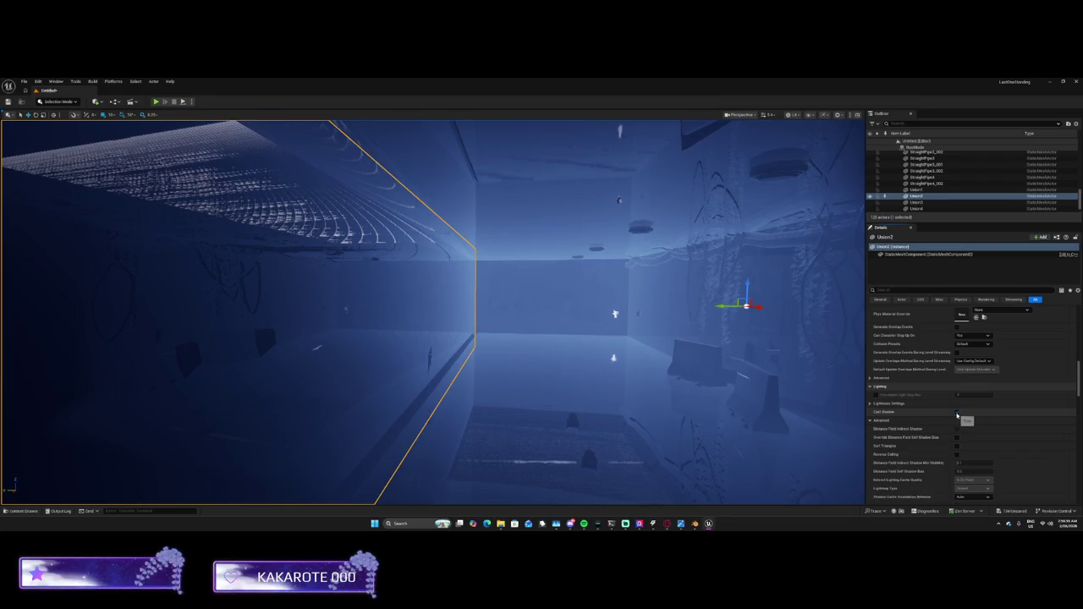
{"action": "mouse_move", "coordinate": [508, 322]}
{"action": "left_mouse_down"}
{"action": "mouse_move", "coordinate": [448, 335]}
{"action": "mouse_move", "coordinate": [414, 330]}
{"action": "mouse_move", "coordinate": [465, 325]}
{"action": "mouse_move", "coordinate": [398, 315]}
{"action": "left_mouse_up"}
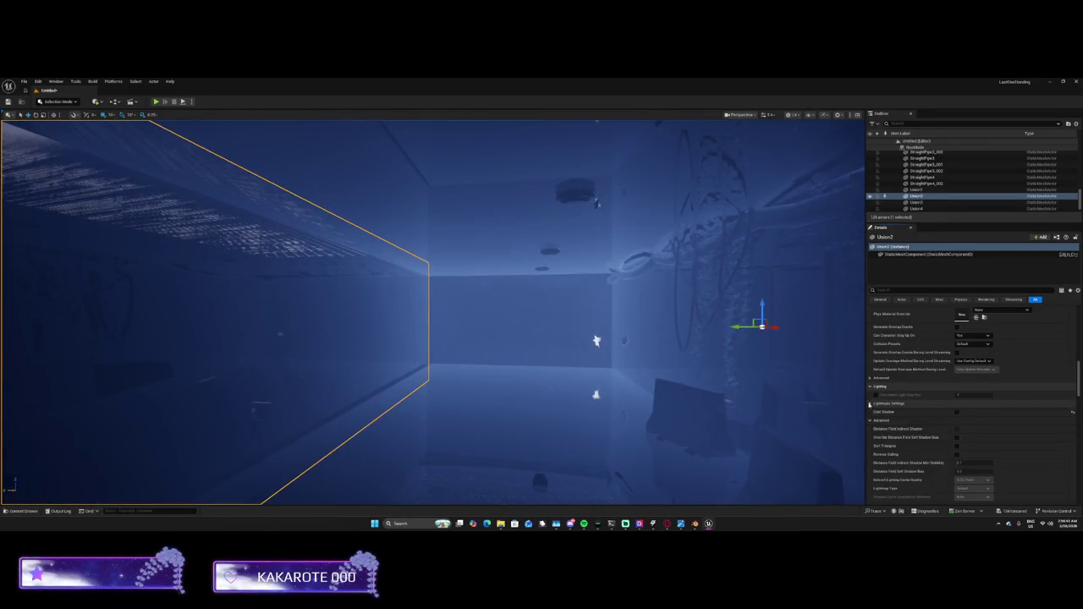
{"action": "left_click", "coordinate": [869, 404]}
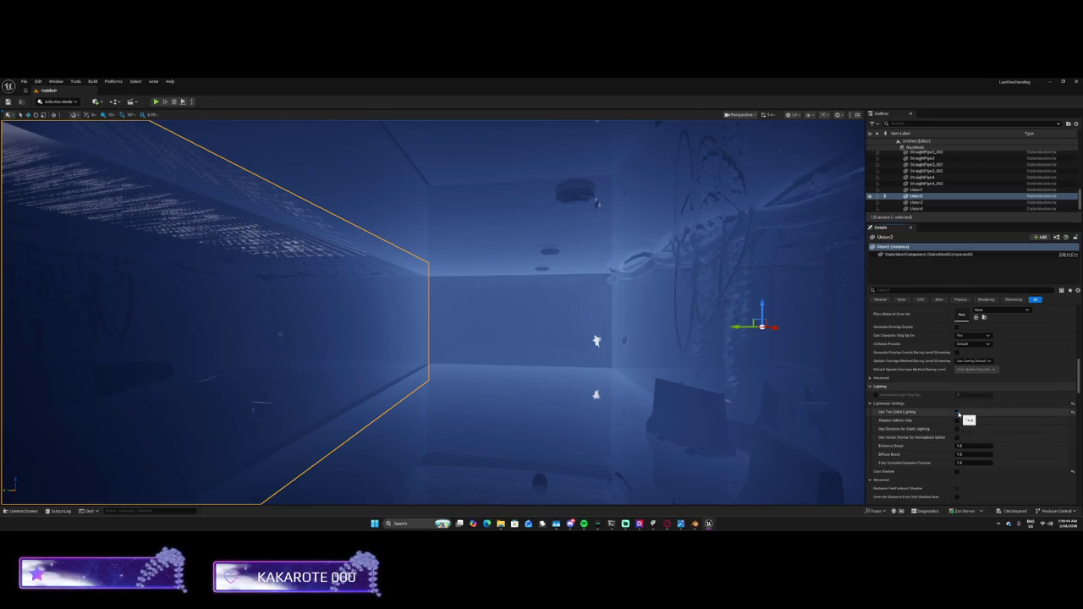
{"action": "left_click", "coordinate": [957, 413]}
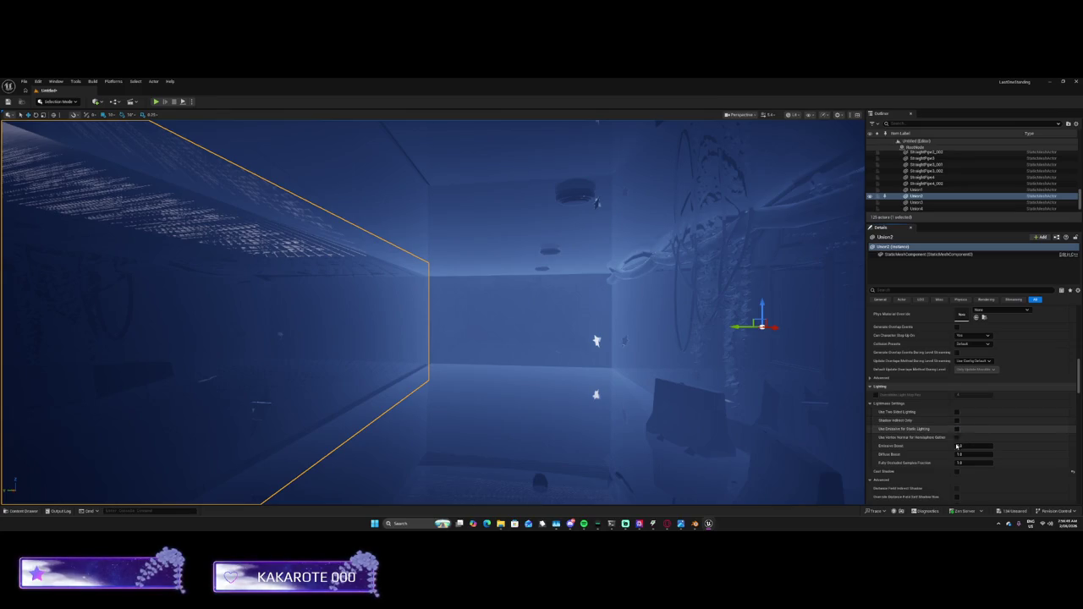
{"action": "scroll", "coordinate": [958, 453], "scroll_direction": "down", "scroll_amount": 1}
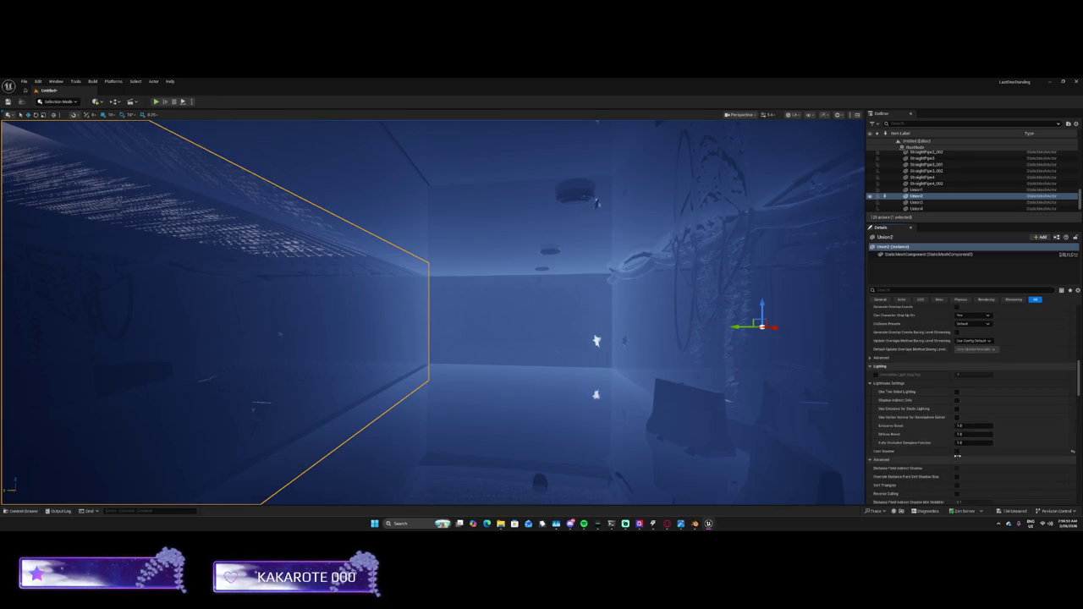
{"action": "scroll", "coordinate": [957, 456], "scroll_direction": "down", "scroll_amount": 6}
Enable Affect Distance Field Lighting and Affect Dynamic Indirect Lighting on the Union2 wall
{"action": "left_click", "coordinate": [956, 449]}
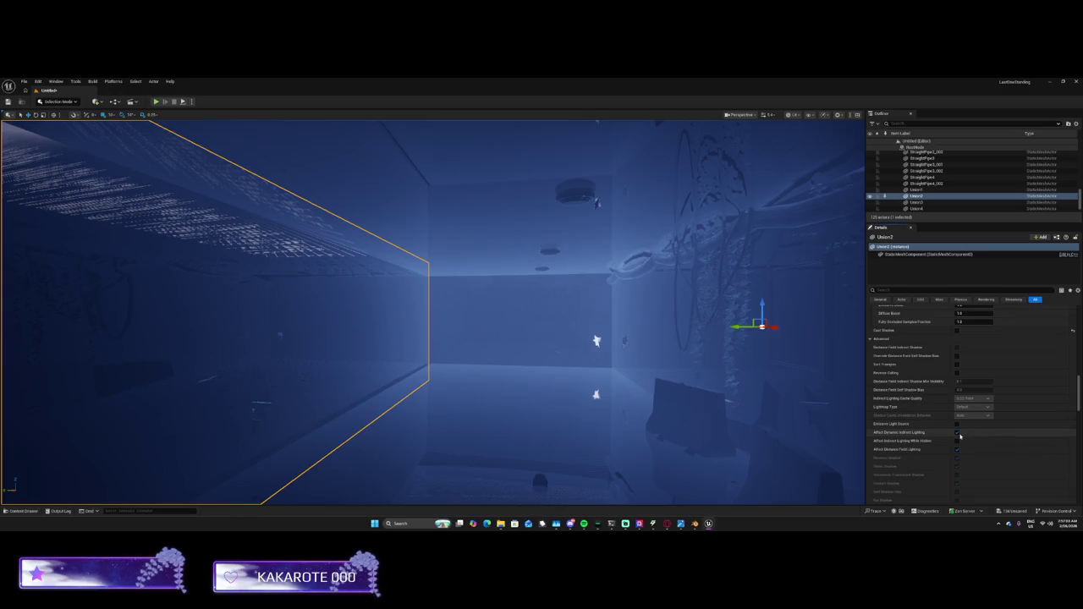
{"action": "left_click", "coordinate": [957, 433]}
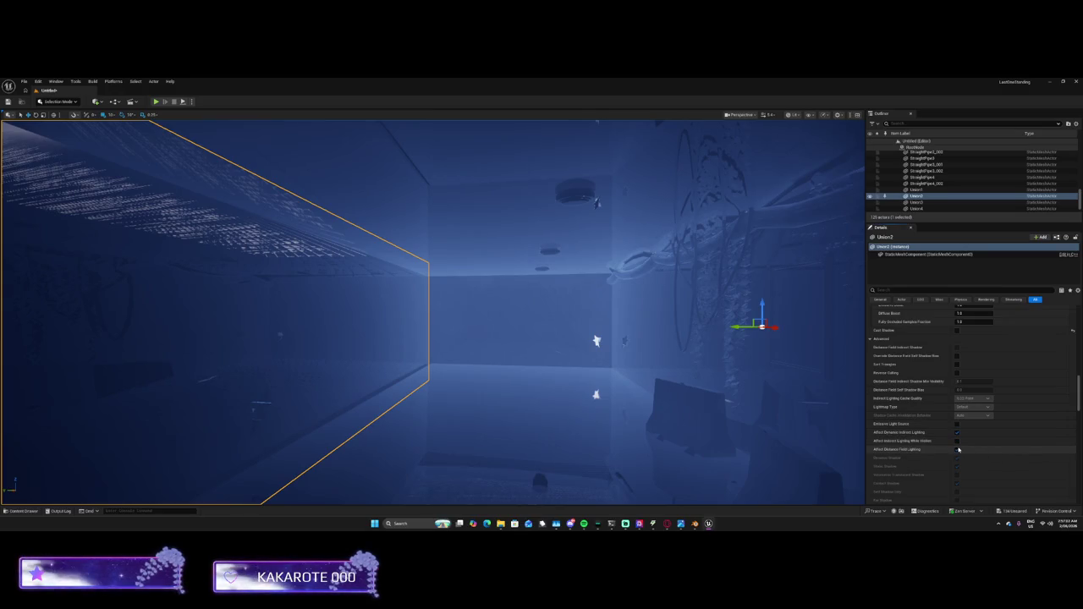
{"action": "scroll", "coordinate": [958, 440], "scroll_direction": "down", "scroll_amount": 5}
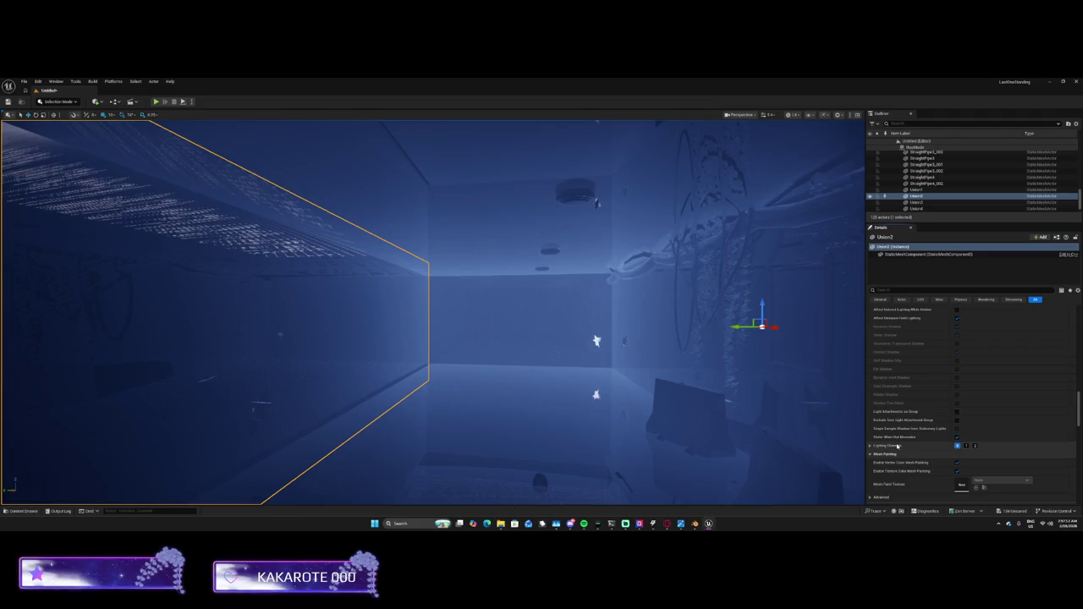
Expand lighting channels, toggle vertex color mesh painting, and switch Visible off and back on
{"action": "left_click", "coordinate": [870, 445]}
{"action": "scroll", "coordinate": [934, 441], "scroll_direction": "down", "scroll_amount": 2}
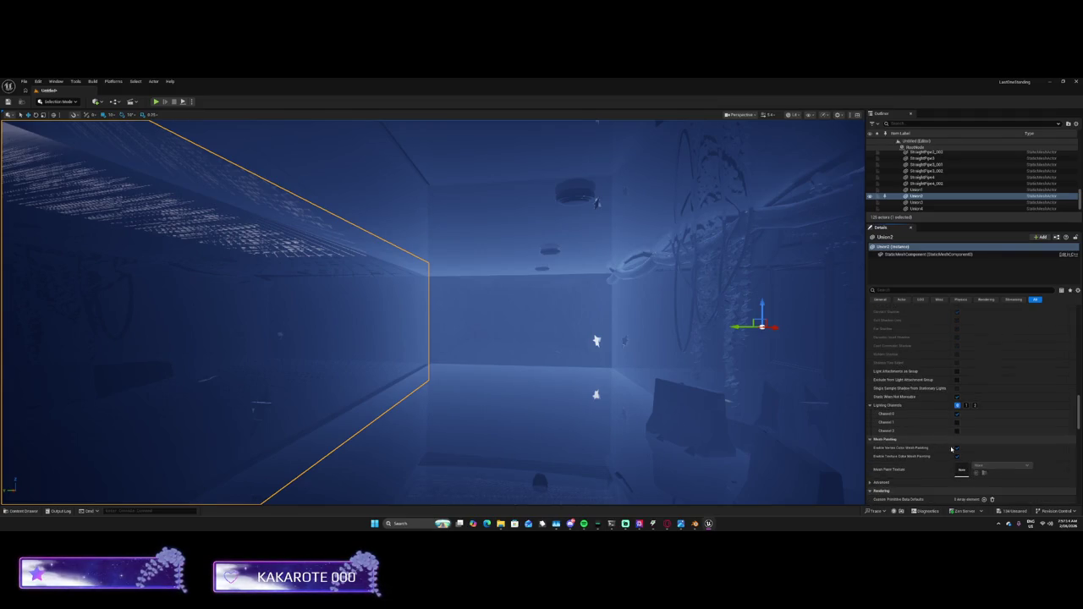
{"action": "left_click", "coordinate": [957, 449]}
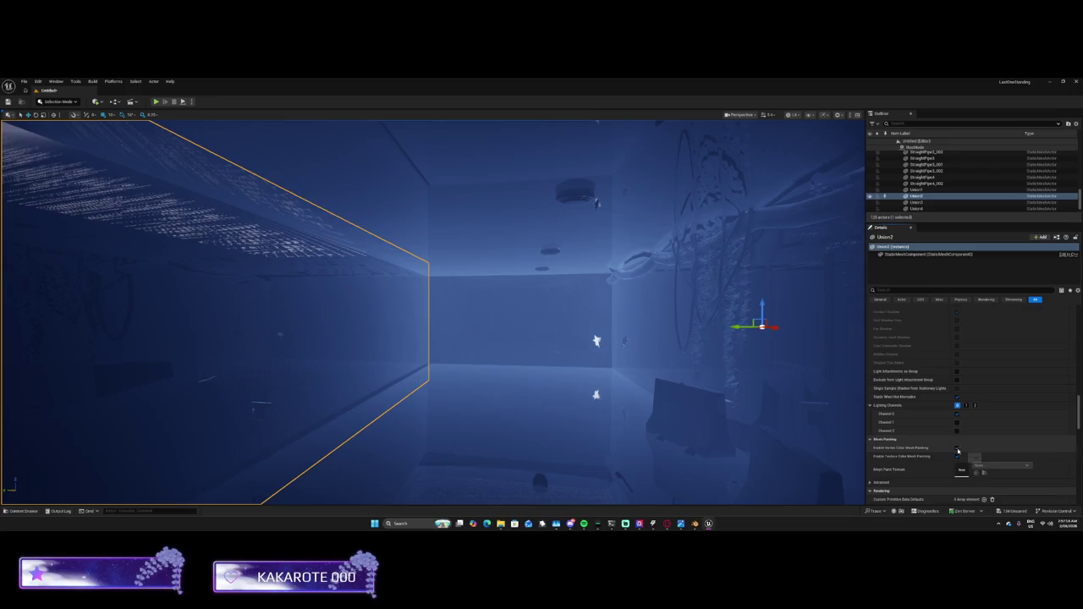
{"action": "scroll", "coordinate": [918, 472], "scroll_direction": "down", "scroll_amount": 2}
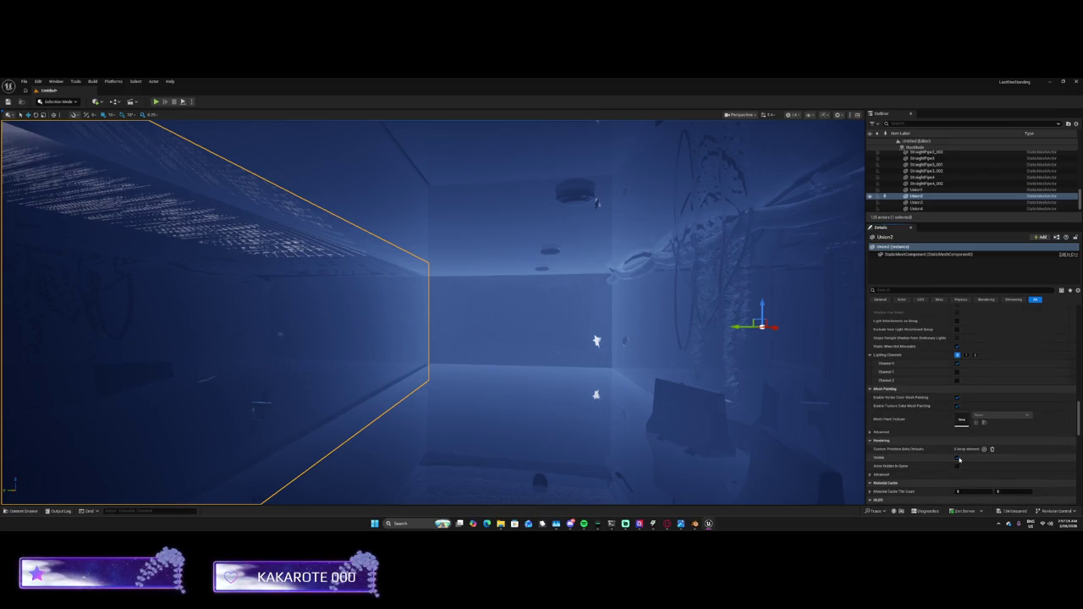
{"action": "left_click", "coordinate": [958, 458]}
{"action": "left_click", "coordinate": [957, 457]}
{"action": "left_click", "coordinate": [957, 457]}
{"action": "left_click", "coordinate": [957, 457]}
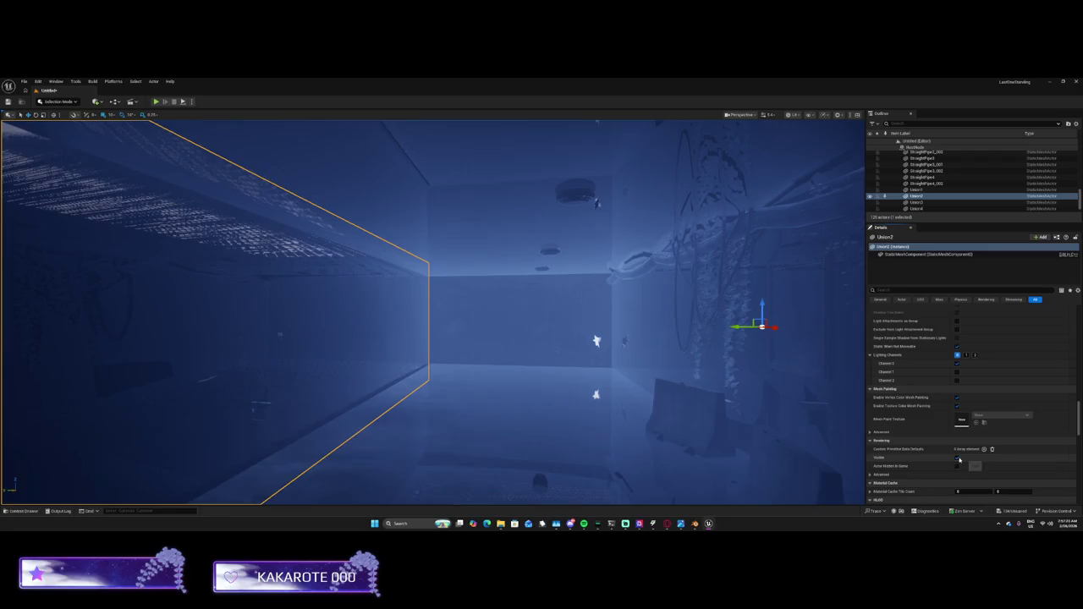
Expand advanced Rendering properties to reveal the wall's Override Materials element
{"action": "left_click", "coordinate": [882, 474]}
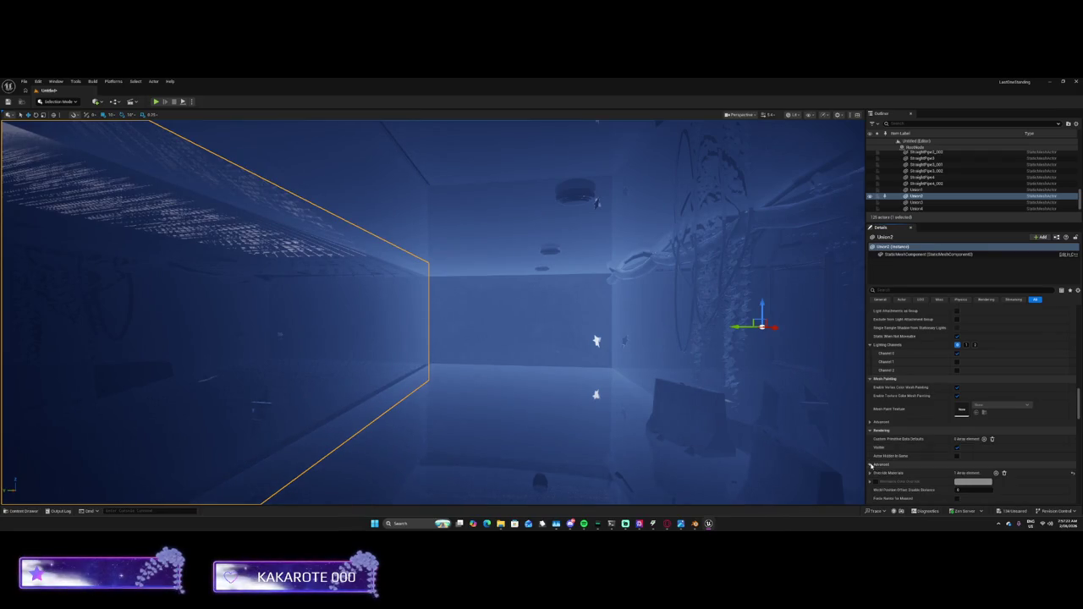
{"action": "scroll", "coordinate": [886, 448], "scroll_direction": "down", "scroll_amount": 2}
{"action": "left_click", "coordinate": [869, 432]}
{"action": "scroll", "coordinate": [884, 440], "scroll_direction": "down", "scroll_amount": 4}
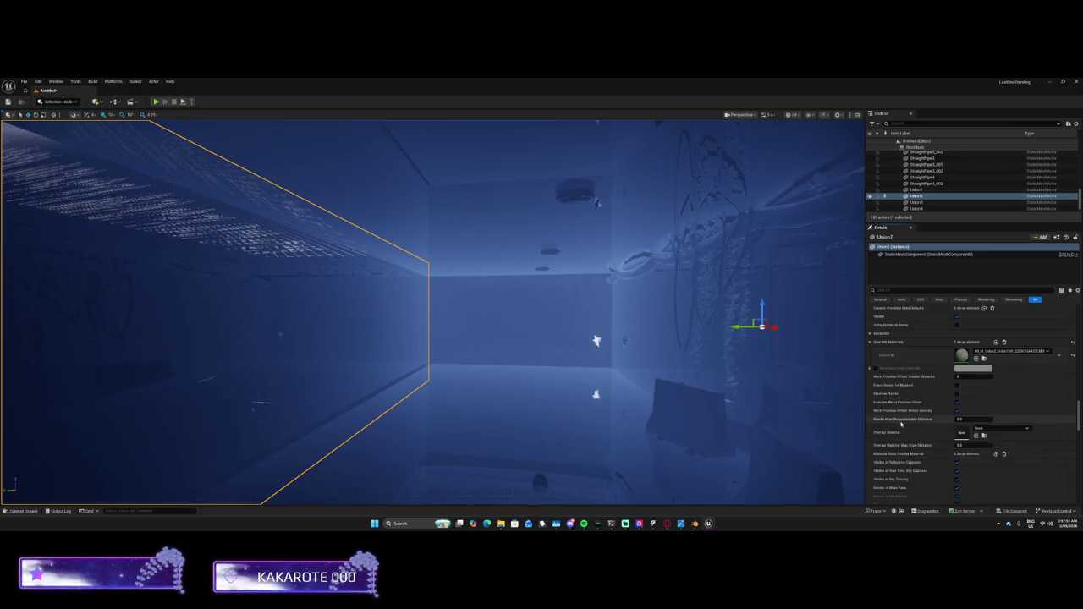
Exclude Union2 from ray tracing, real-time sky captures and reflection captures
{"action": "scroll", "coordinate": [931, 406], "scroll_direction": "down", "scroll_amount": 3}
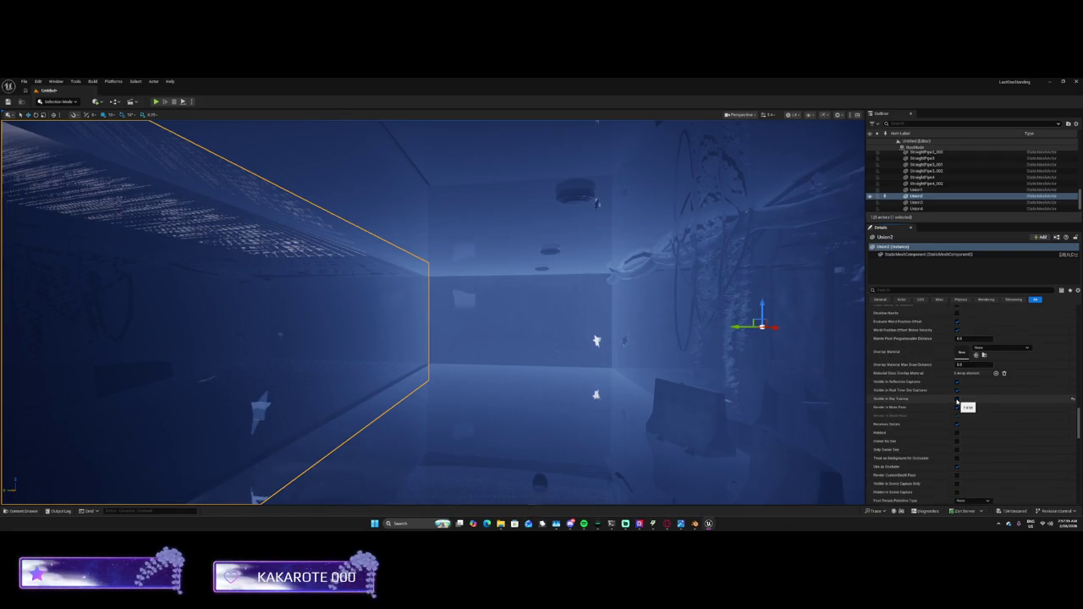
{"action": "mouse_move", "coordinate": [759, 377]}
{"action": "left_mouse_down"}
{"action": "mouse_move", "coordinate": [838, 377]}
{"action": "mouse_move", "coordinate": [727, 377]}
{"action": "mouse_move", "coordinate": [720, 398]}
{"action": "mouse_move", "coordinate": [745, 372]}
{"action": "mouse_move", "coordinate": [693, 398]}
{"action": "mouse_move", "coordinate": [715, 387]}
{"action": "left_mouse_up"}
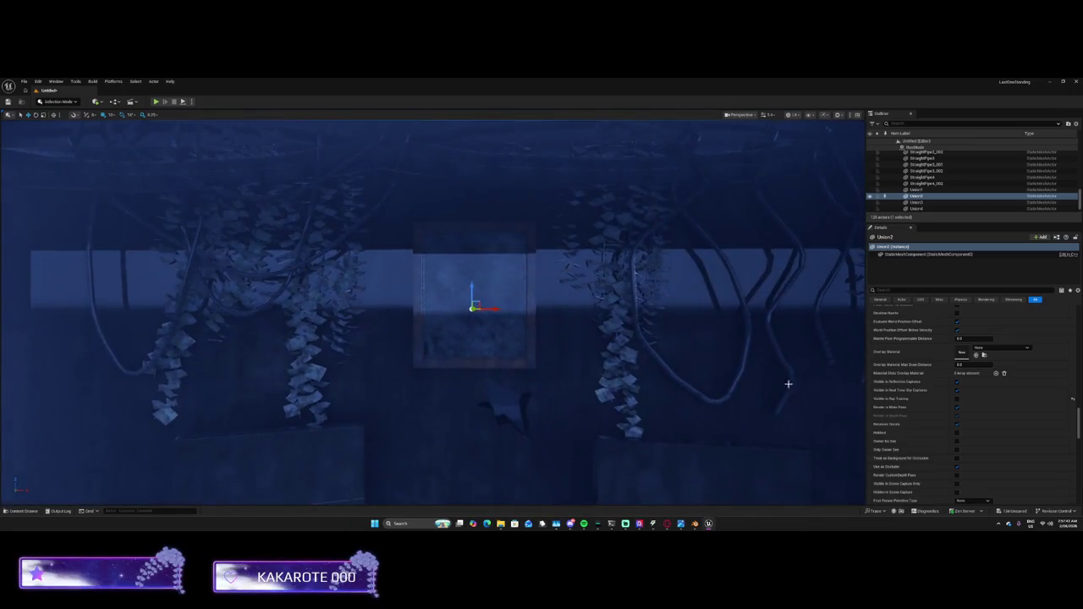
{"action": "left_click", "coordinate": [956, 398]}
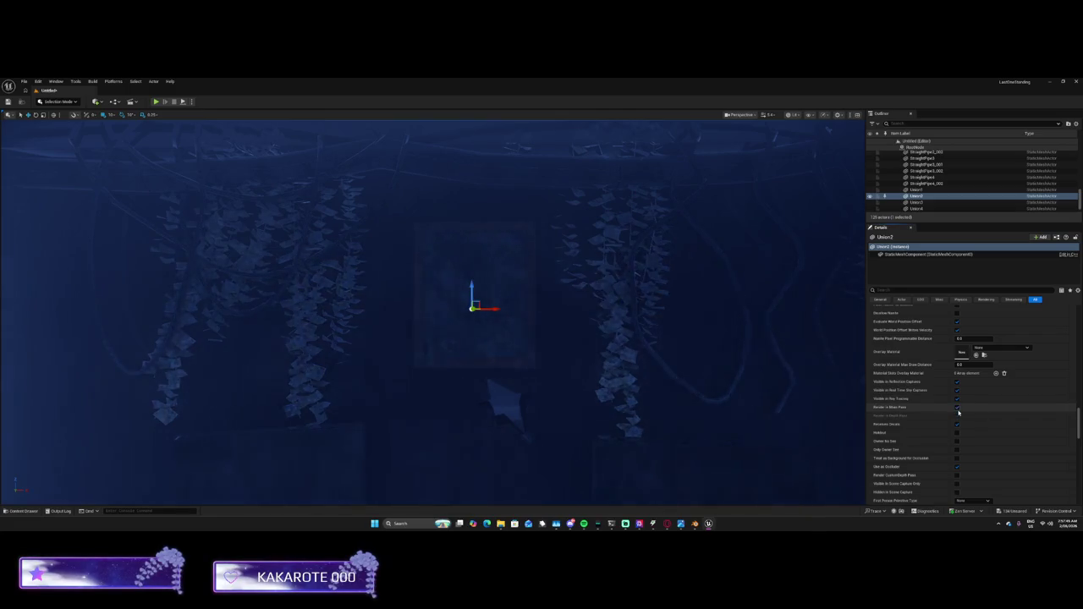
{"action": "left_click", "coordinate": [958, 408]}
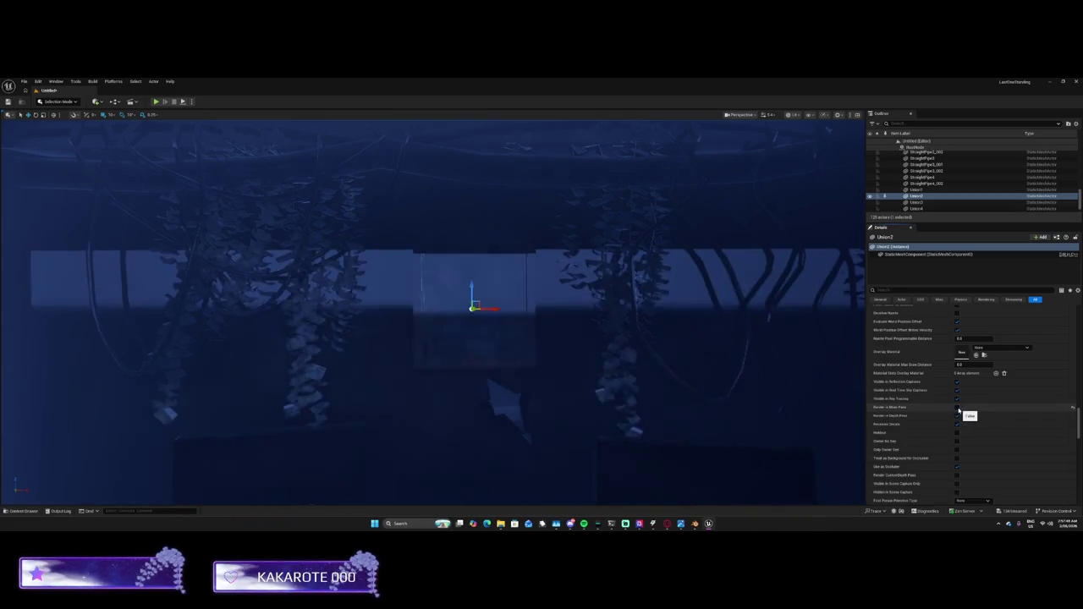
{"action": "left_click", "coordinate": [957, 390]}
{"action": "left_click", "coordinate": [957, 382]}
Restore ray tracing visibility, turn off main and depth passes, then undo those pass changes
{"action": "left_click", "coordinate": [958, 399]}
{"action": "left_click", "coordinate": [957, 407]}
{"action": "left_click", "coordinate": [957, 416]}
{"action": "mouse_move", "coordinate": [737, 390]}
{"action": "left_mouse_down"}
{"action": "mouse_move", "coordinate": [729, 321]}
{"action": "mouse_move", "coordinate": [818, 390]}
{"action": "left_mouse_up"}
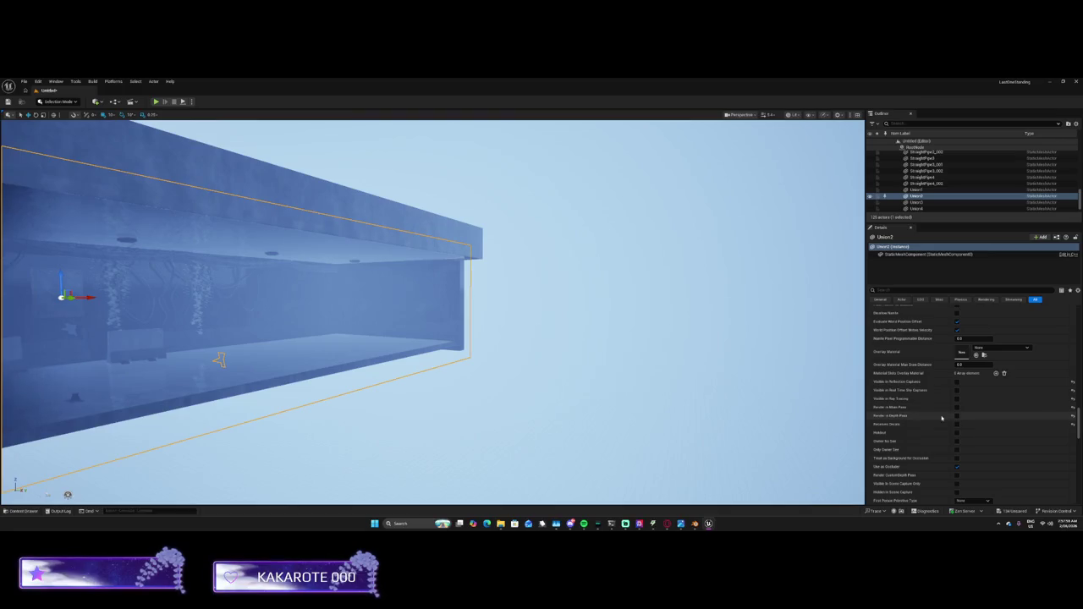
{"action": "key", "text": "ctrl+z"}
{"action": "key", "text": "ctrl+z"}
{"action": "key", "text": "ctrl+z"}
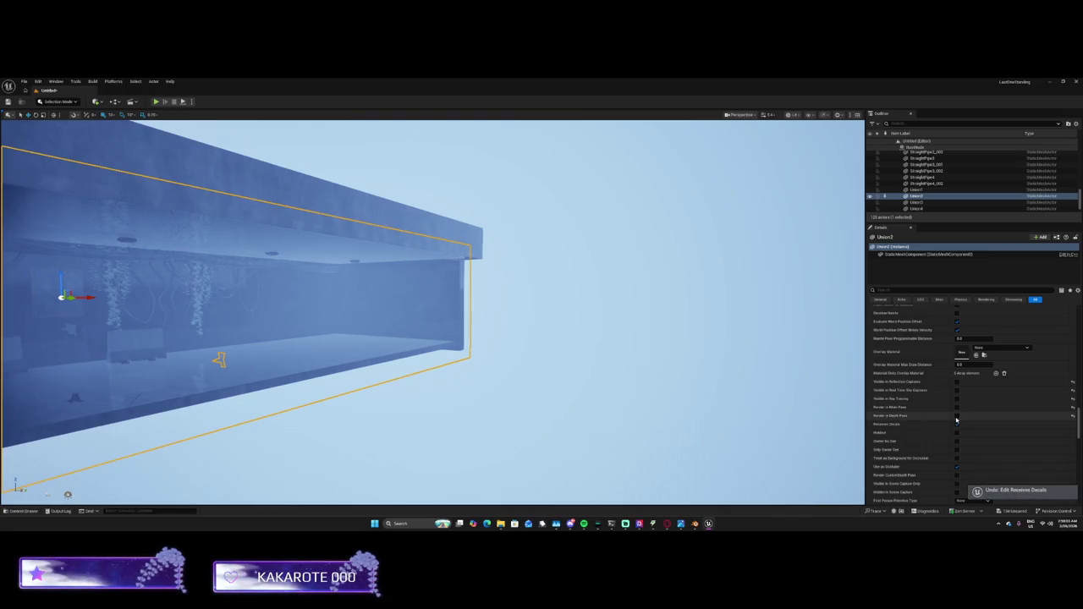
Select the ceiling light fixture Lightpart2 and inspect its Outliner actions without choosing one
{"action": "mouse_move", "coordinate": [764, 394]}
{"action": "left_mouse_down"}
{"action": "mouse_move", "coordinate": [764, 330]}
{"action": "mouse_move", "coordinate": [763, 385]}
{"action": "left_mouse_up"}
{"action": "left_click_drag", "start_coordinate": [458, 308], "coordinate": [459, 308]}
{"action": "left_click", "coordinate": [413, 302]}
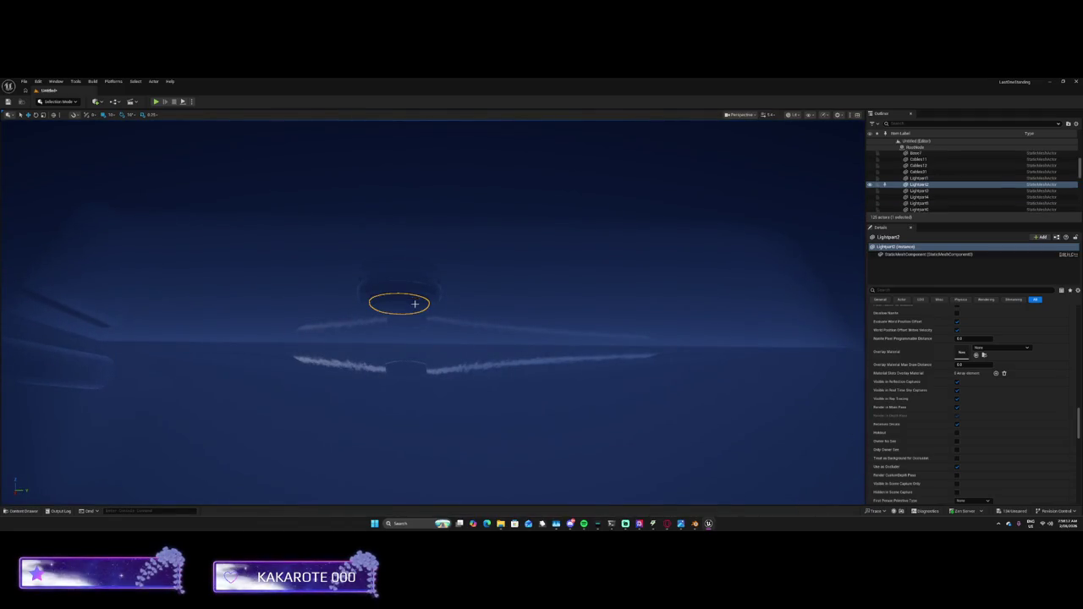
{"action": "right_click", "coordinate": [919, 184]}
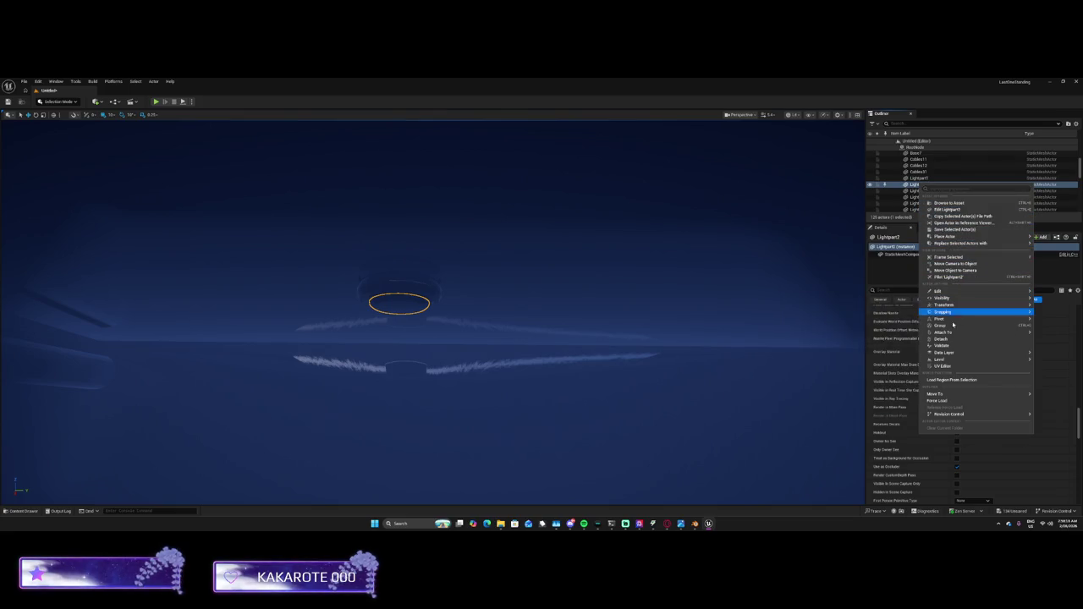
{"action": "mouse_move", "coordinate": [956, 335]}
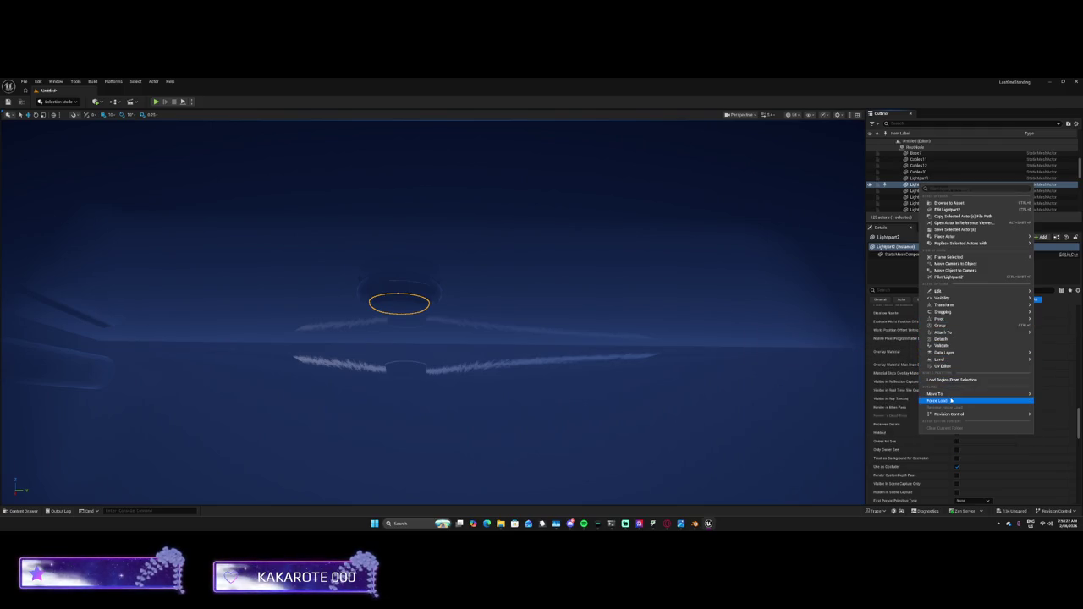
{"action": "mouse_move", "coordinate": [961, 238]}
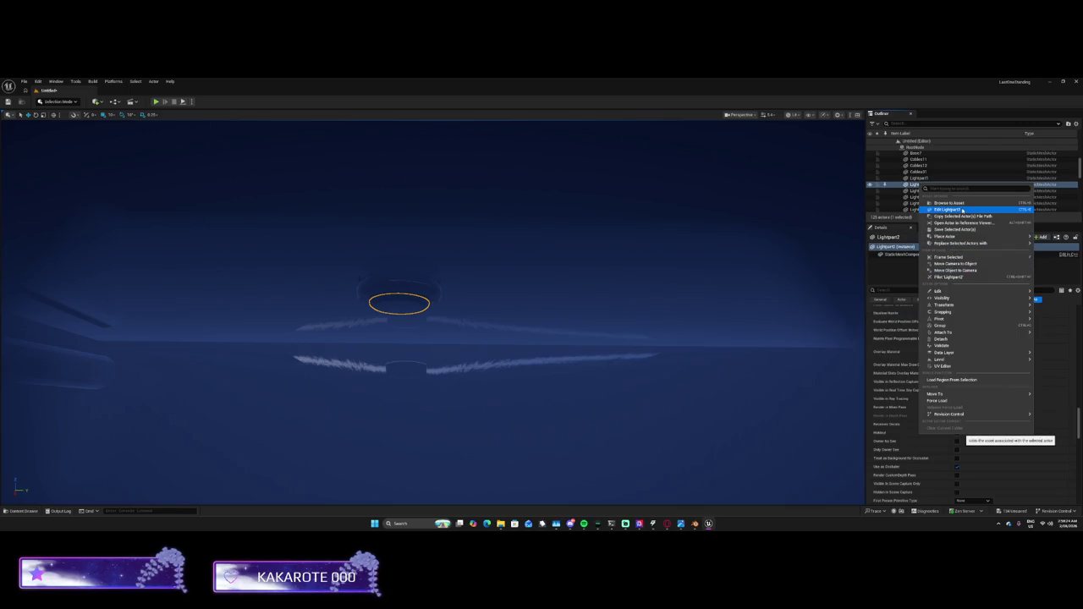
{"action": "left_click", "coordinate": [898, 418]}
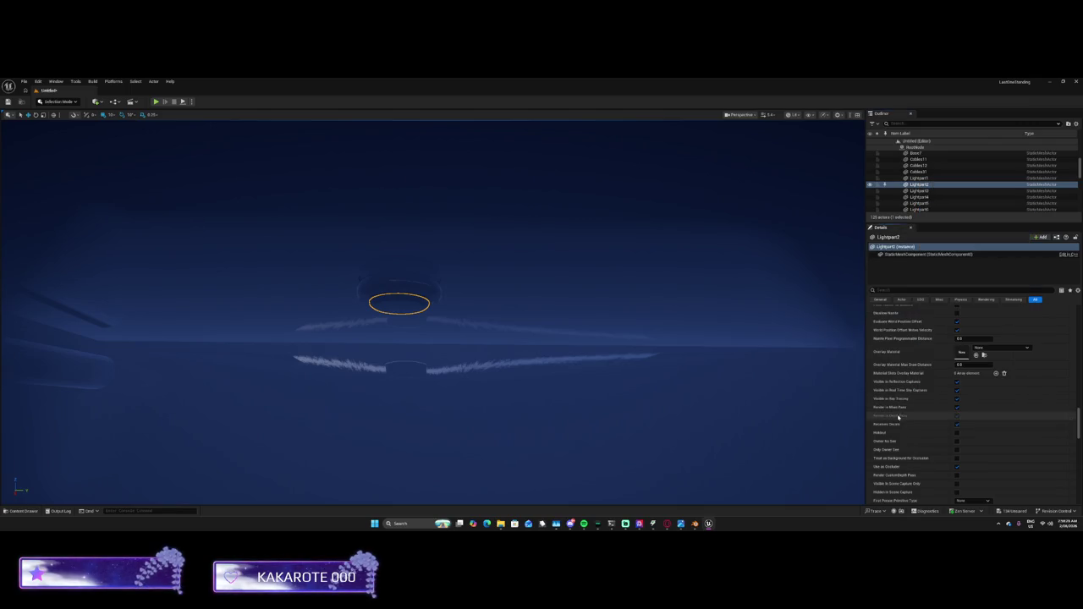
Filter Lightpart2's Details for 'light', review its lighting and shadow properties, then clear the search
{"action": "scroll", "coordinate": [948, 385], "scroll_direction": "down", "scroll_amount": 3}
{"action": "scroll", "coordinate": [948, 385], "scroll_direction": "down", "scroll_amount": 10}
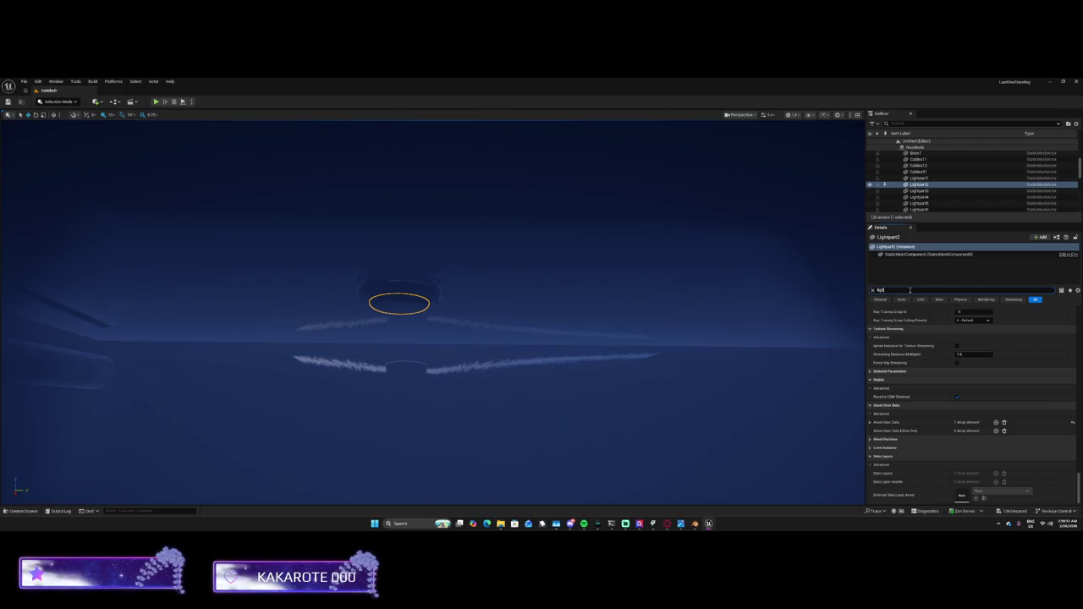
{"action": "type", "text": "ht"}
{"action": "scroll", "coordinate": [945, 372], "scroll_direction": "up", "scroll_amount": 5}
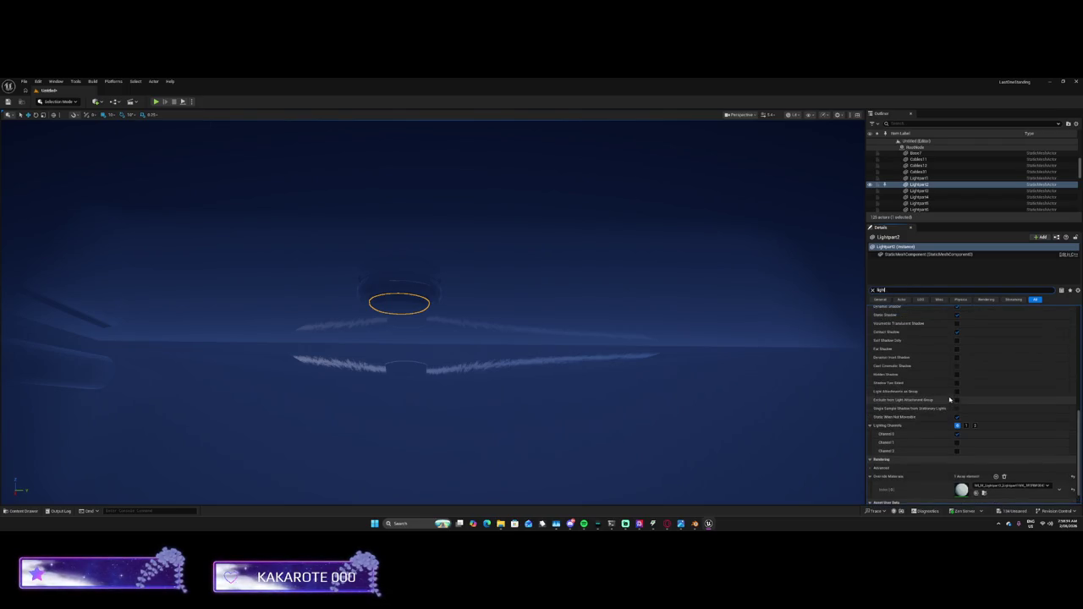
{"action": "scroll", "coordinate": [943, 372], "scroll_direction": "up", "scroll_amount": 3}
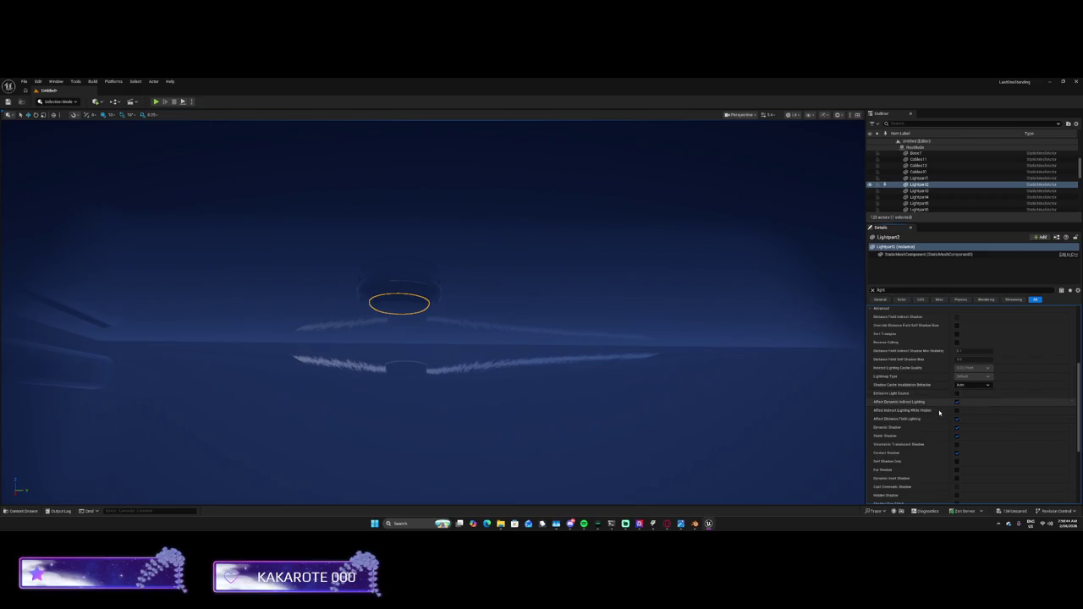
{"action": "scroll", "coordinate": [939, 413], "scroll_direction": "down", "scroll_amount": 3}
{"action": "scroll", "coordinate": [939, 413], "scroll_direction": "down", "scroll_amount": 4}
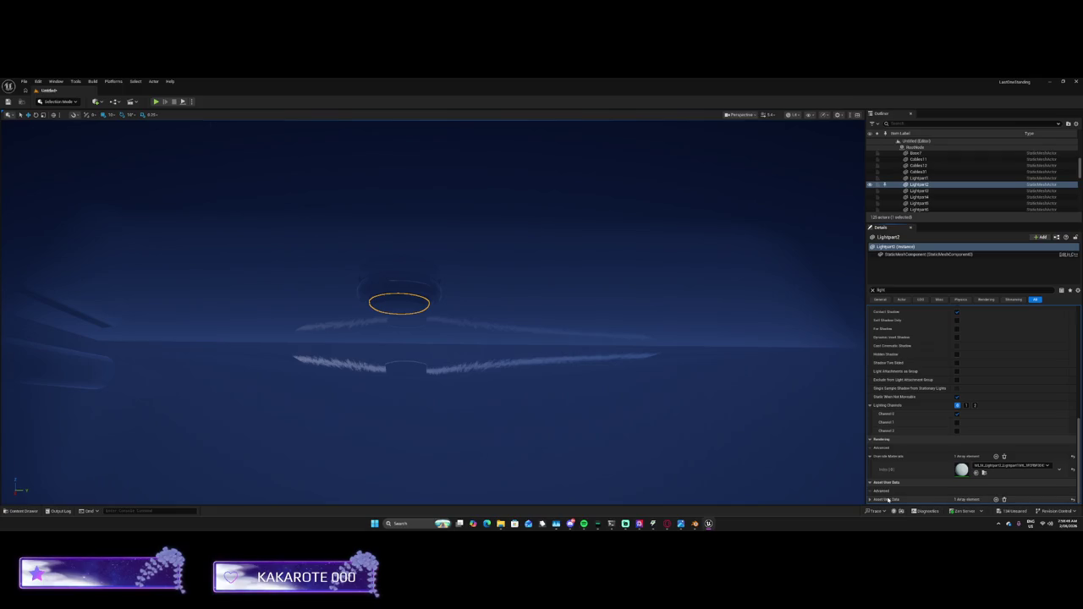
{"action": "left_click_drag", "start_coordinate": [885, 289], "coordinate": [852, 288]}
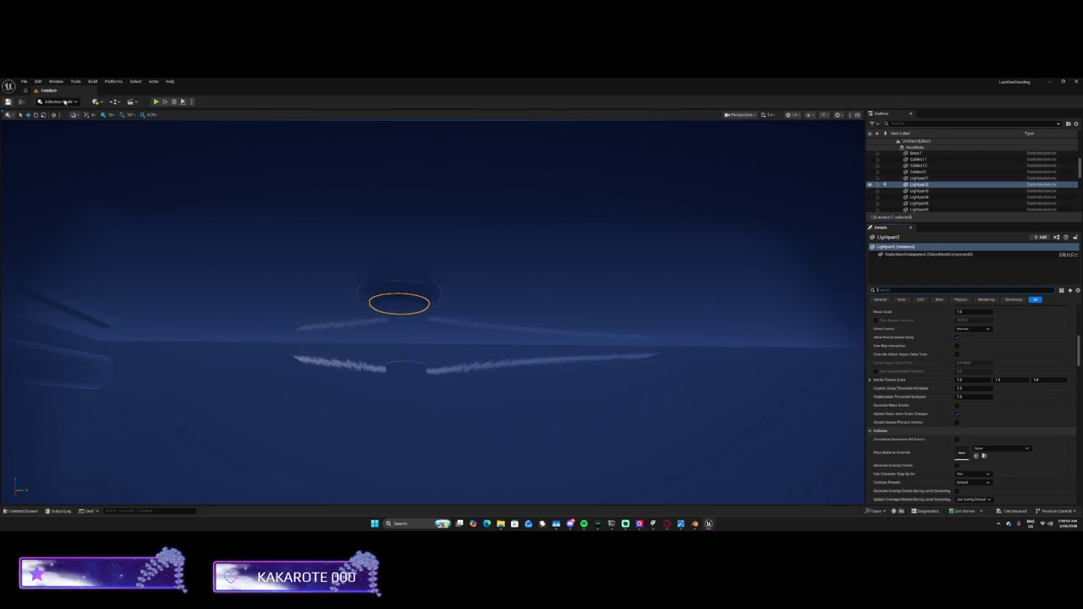
Place a new Point Light in the level from the Quick Add Lights menu
{"action": "left_click", "coordinate": [192, 102]}
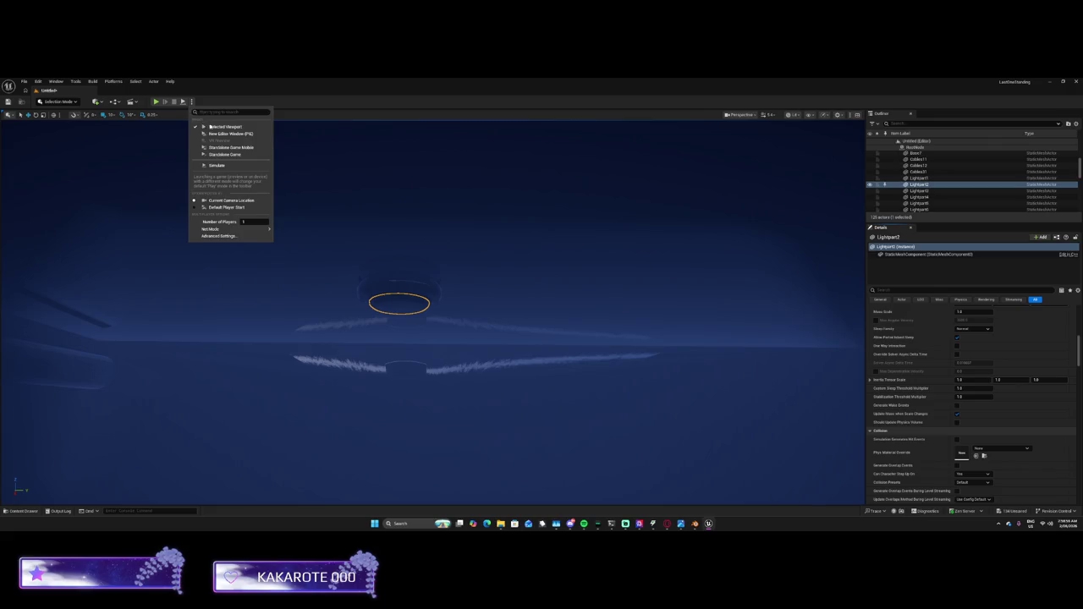
{"action": "left_click", "coordinate": [102, 103]}
{"action": "mouse_move", "coordinate": [110, 168]}
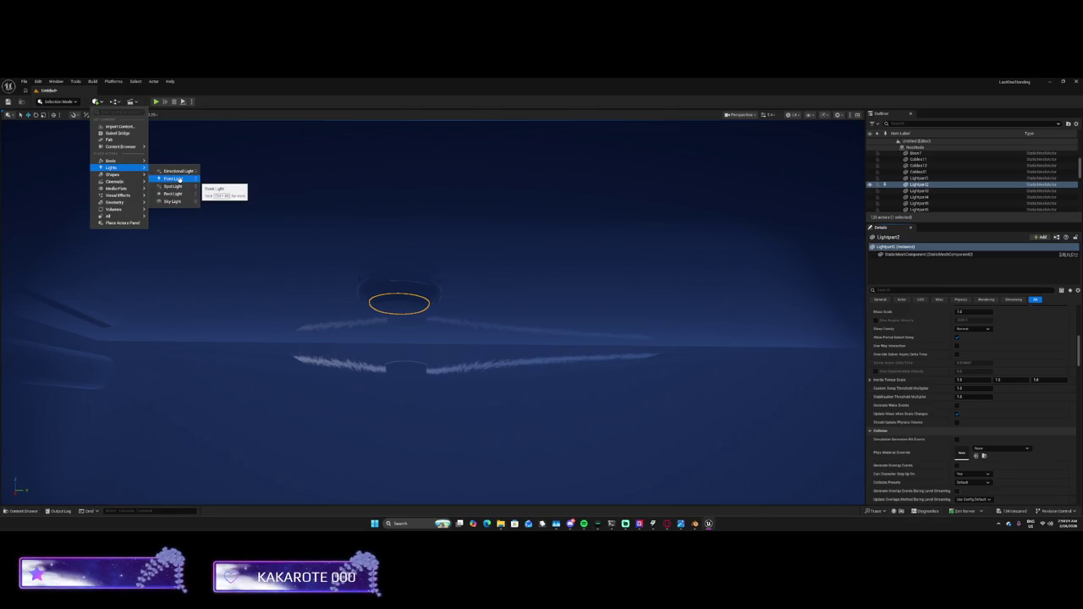
{"action": "left_click", "coordinate": [172, 179]}
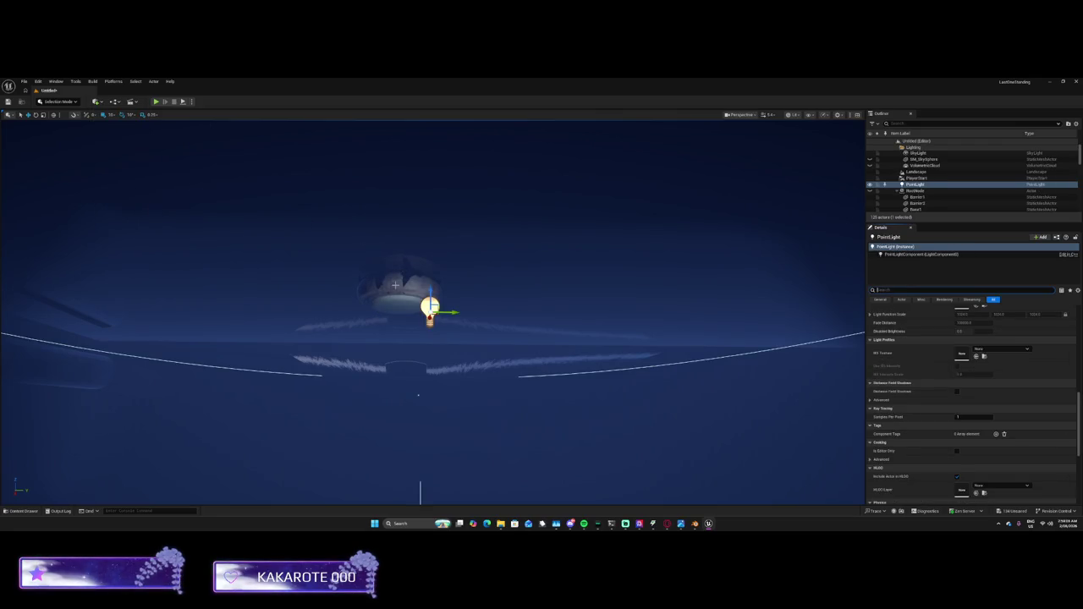
{"action": "left_click_drag", "start_coordinate": [418, 394], "coordinate": [450, 397]}
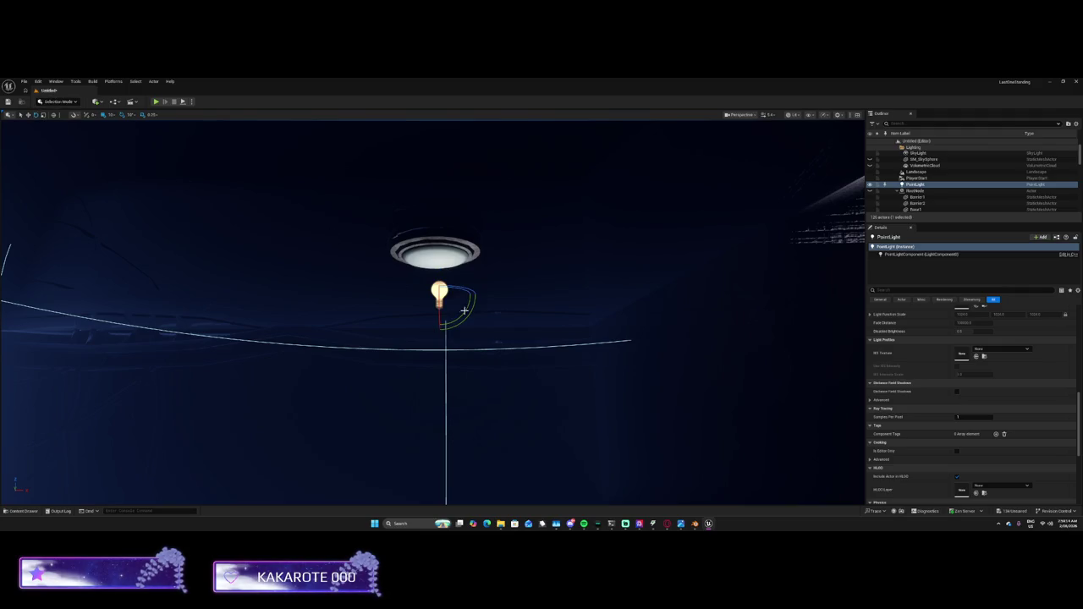
Raise the new PointLight up into the ceiling fixture so it glows white
{"action": "mouse_move", "coordinate": [463, 321]}
{"action": "left_mouse_down"}
{"action": "mouse_move", "coordinate": [483, 295]}
{"action": "mouse_move", "coordinate": [507, 305]}
{"action": "mouse_move", "coordinate": [349, 245]}
{"action": "left_mouse_up"}
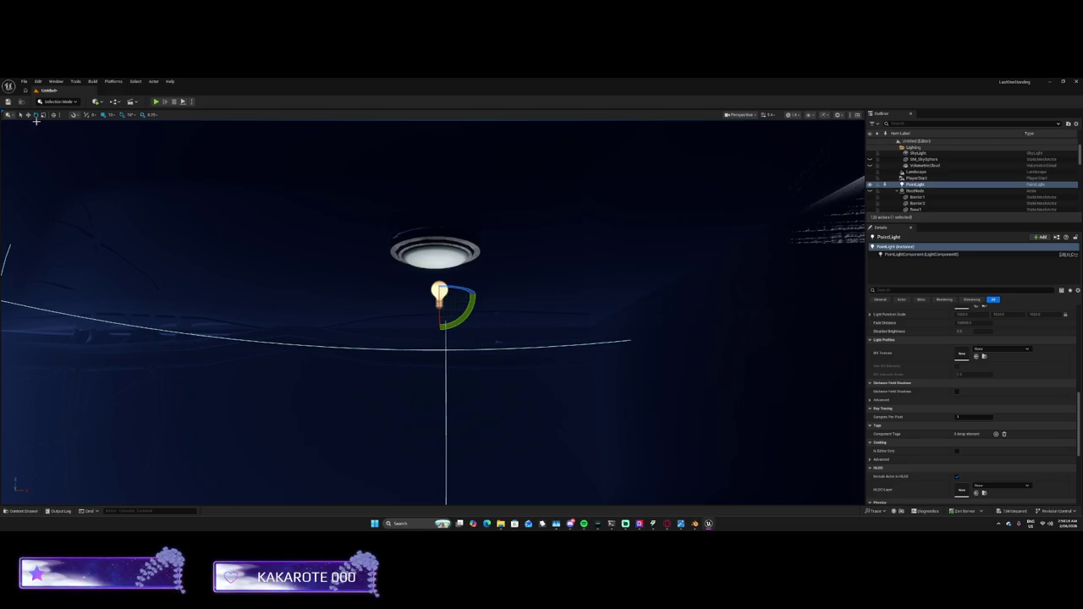
{"action": "mouse_move", "coordinate": [440, 278]}
{"action": "left_mouse_down"}
{"action": "mouse_move", "coordinate": [439, 252]}
{"action": "mouse_move", "coordinate": [436, 267]}
{"action": "left_mouse_up"}
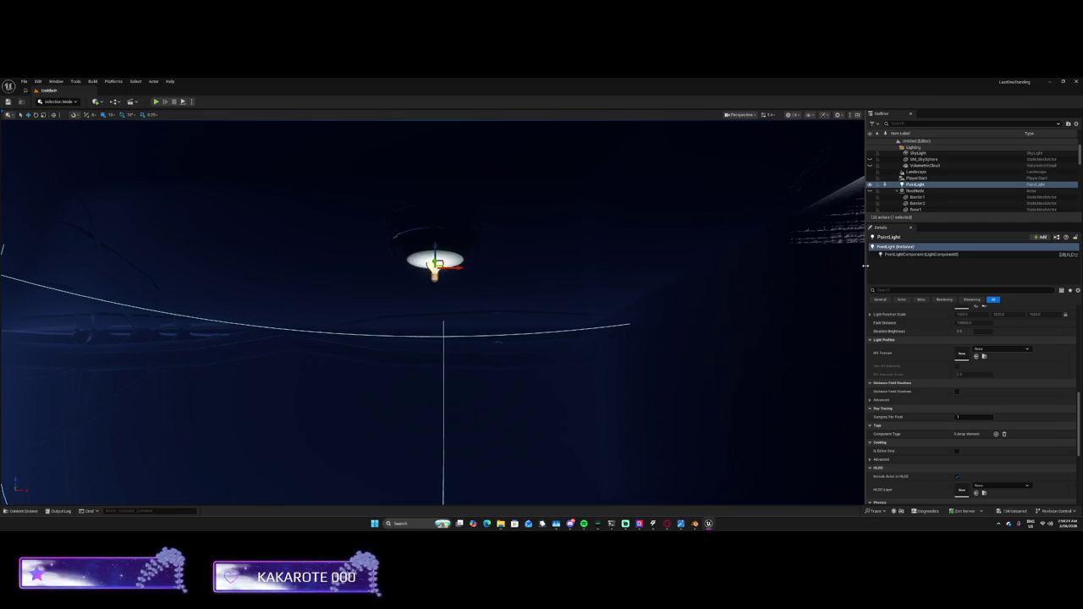
{"action": "scroll", "coordinate": [965, 364], "scroll_direction": "up", "scroll_amount": 5}
Enter a new Indirect Lighting Saturation value for the PointLight
{"action": "left_click", "coordinate": [964, 369]}
{"action": "key", "text": "Return"}
{"action": "scroll", "coordinate": [964, 369], "scroll_direction": "up", "scroll_amount": 6}
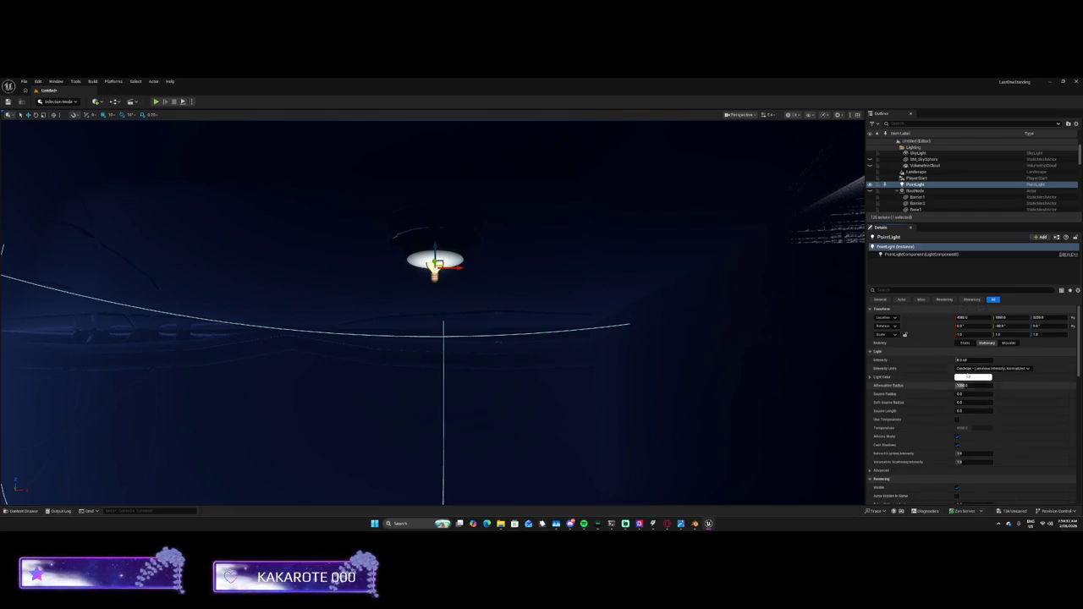
Raise the point light's Intensity and Attenuation Radius, keeping Source Radius at 0
{"action": "mouse_move", "coordinate": [961, 360]}
{"action": "left_mouse_down"}
{"action": "mouse_move", "coordinate": [985, 360]}
{"action": "mouse_move", "coordinate": [985, 386]}
{"action": "left_mouse_up"}
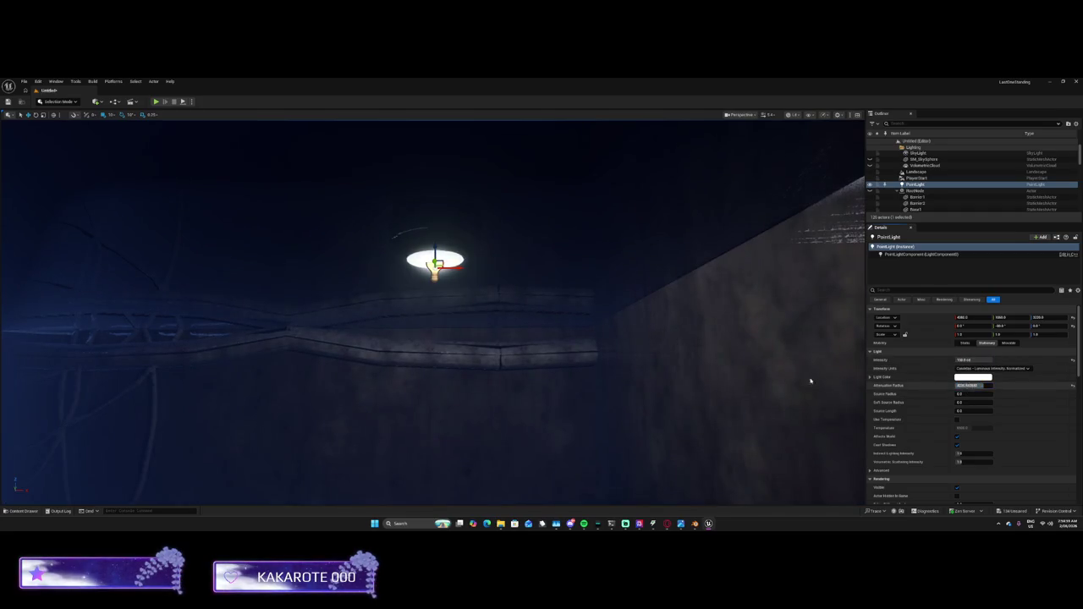
{"action": "left_click_drag", "start_coordinate": [839, 381], "coordinate": [753, 362]}
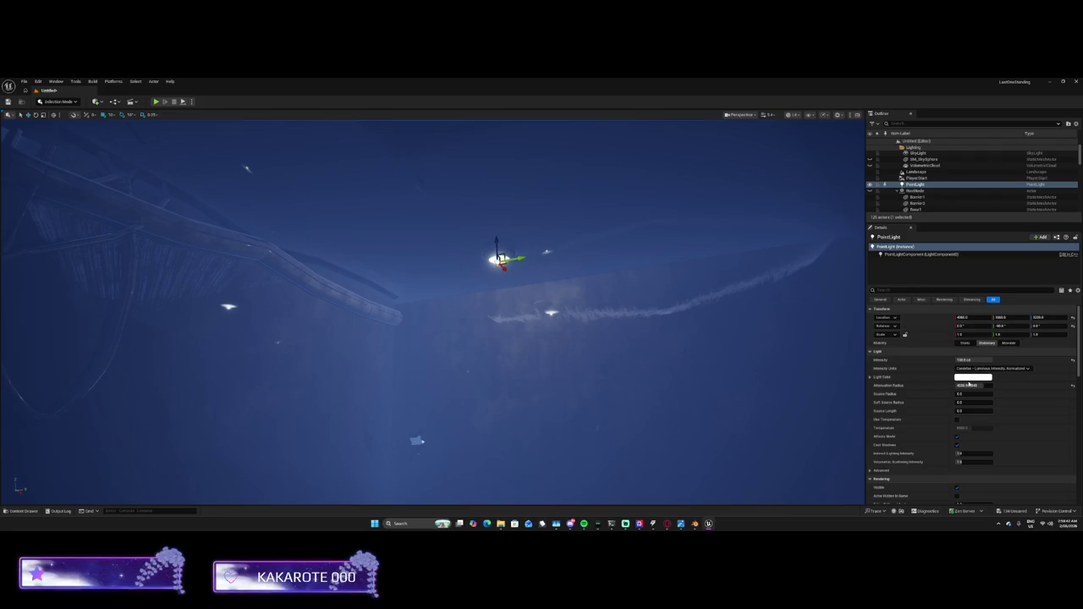
{"action": "mouse_move", "coordinate": [963, 395]}
{"action": "left_mouse_down"}
{"action": "mouse_move", "coordinate": [986, 395]}
{"action": "mouse_move", "coordinate": [967, 399]}
{"action": "left_mouse_up"}
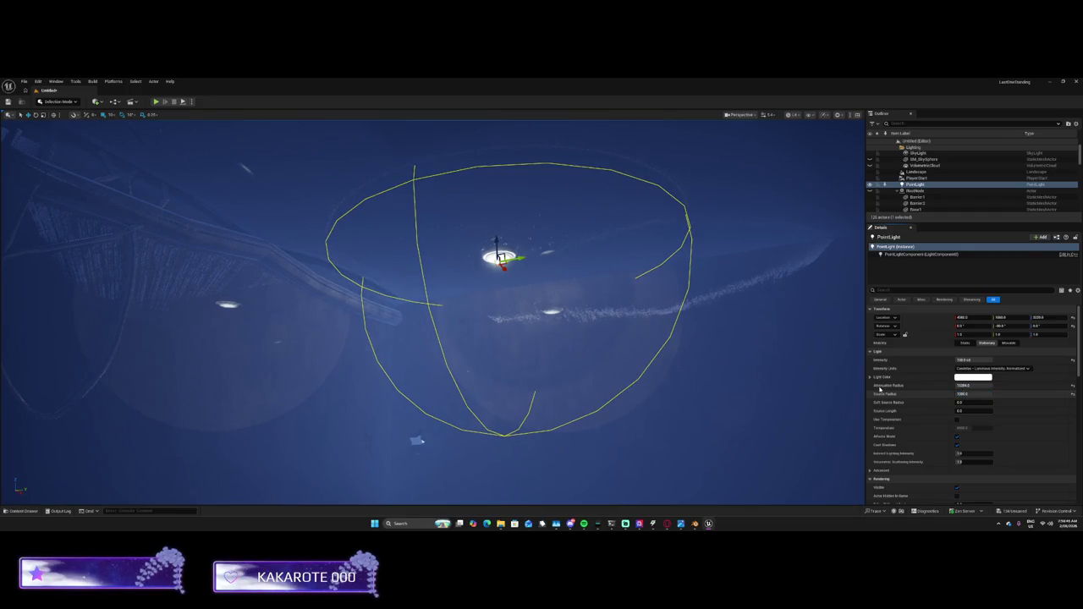
{"action": "left_click_drag", "start_coordinate": [979, 394], "coordinate": [931, 394]}
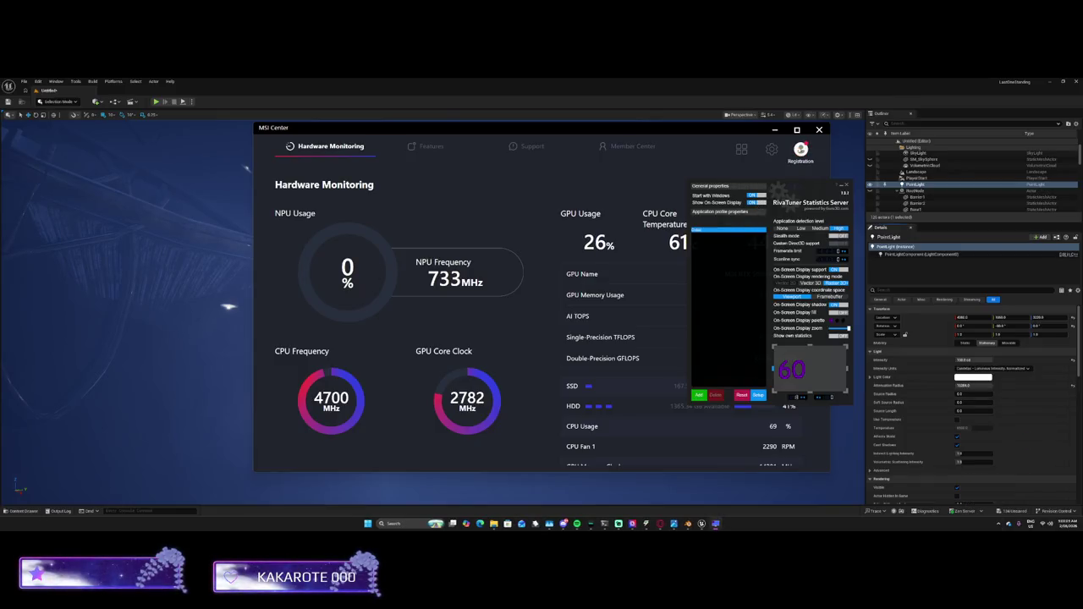
Minimize MSI Center and close the RivaTuner settings panel
{"action": "left_click", "coordinate": [775, 130]}
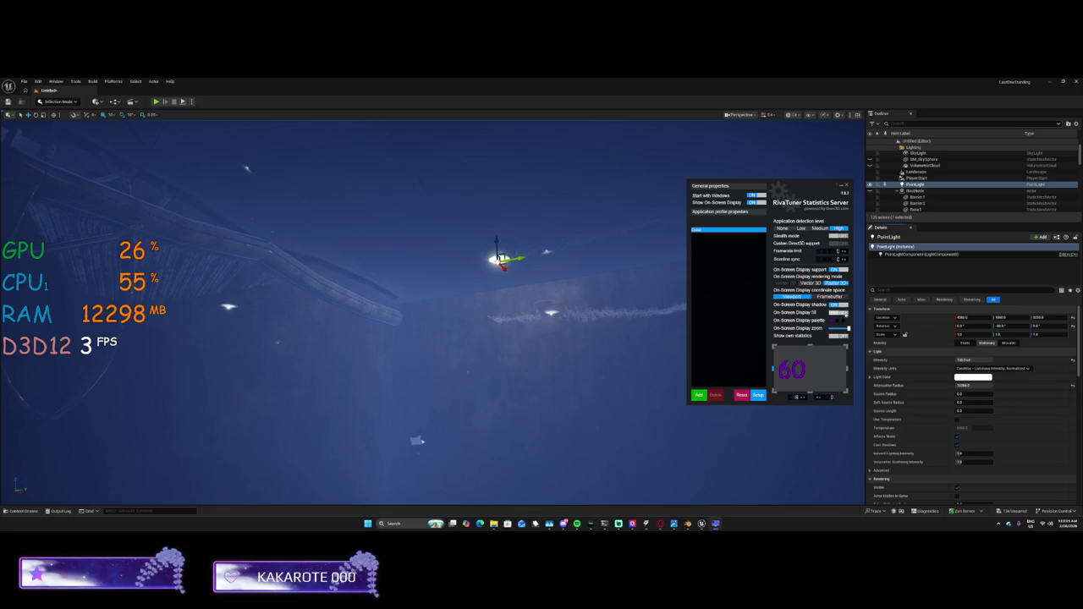
{"action": "left_click", "coordinate": [842, 187]}
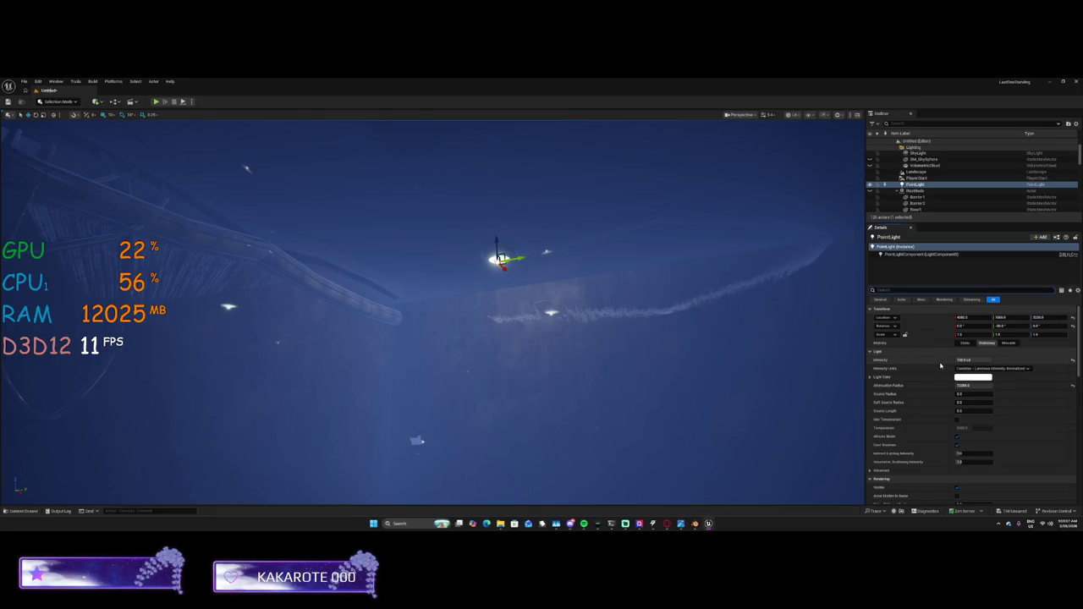
{"action": "mouse_move", "coordinate": [499, 281]}
{"action": "left_mouse_down"}
{"action": "mouse_move", "coordinate": [507, 186]}
{"action": "mouse_move", "coordinate": [506, 254]}
{"action": "mouse_move", "coordinate": [479, 361]}
{"action": "mouse_move", "coordinate": [481, 444]}
{"action": "left_mouse_up"}
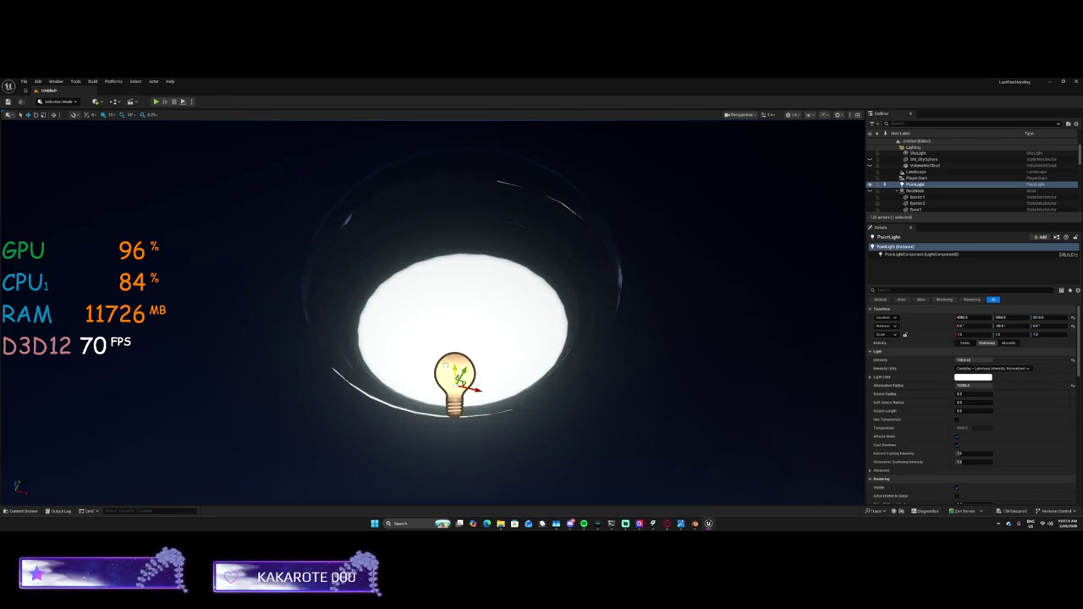
Set the point light's Temperature to 12000 for a cool bluish tint
{"action": "left_click_drag", "start_coordinate": [493, 362], "coordinate": [505, 357]}
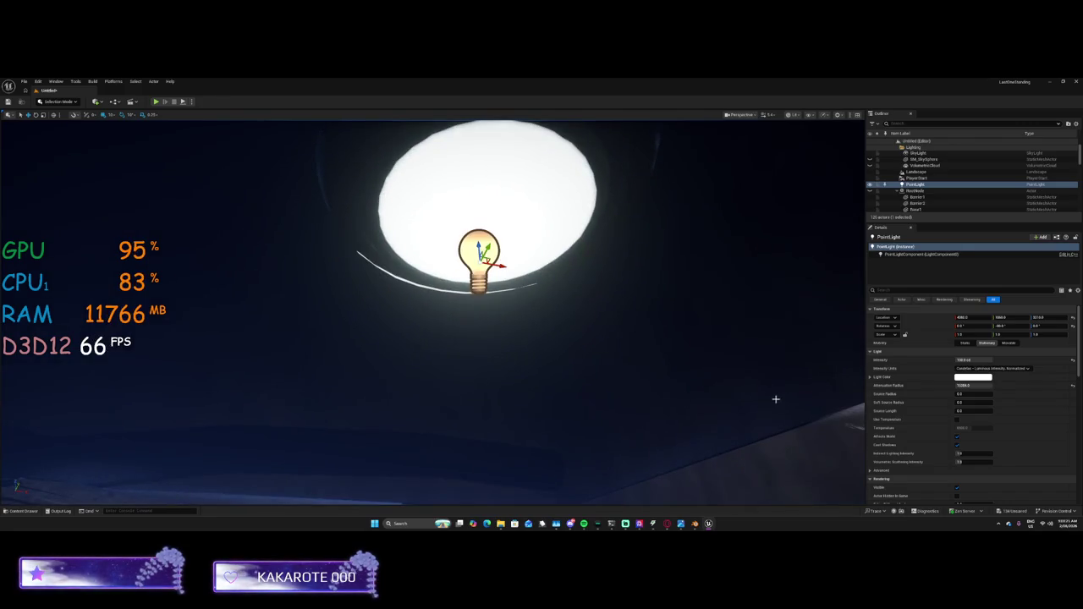
{"action": "mouse_move", "coordinate": [775, 399]}
{"action": "left_mouse_down"}
{"action": "mouse_move", "coordinate": [786, 389]}
{"action": "mouse_move", "coordinate": [812, 398]}
{"action": "left_mouse_up"}
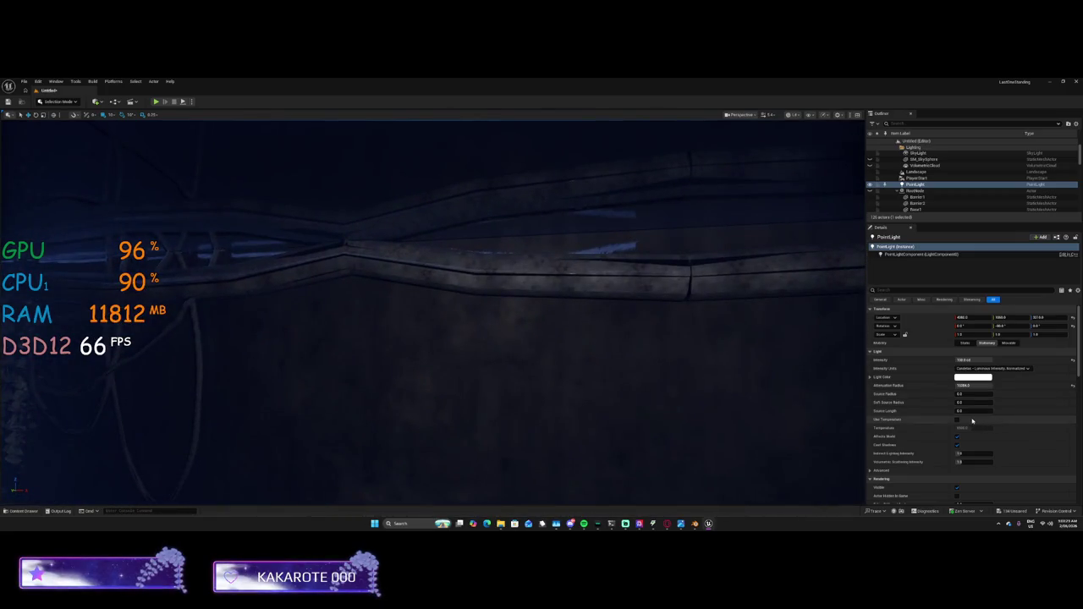
{"action": "left_click", "coordinate": [963, 428]}
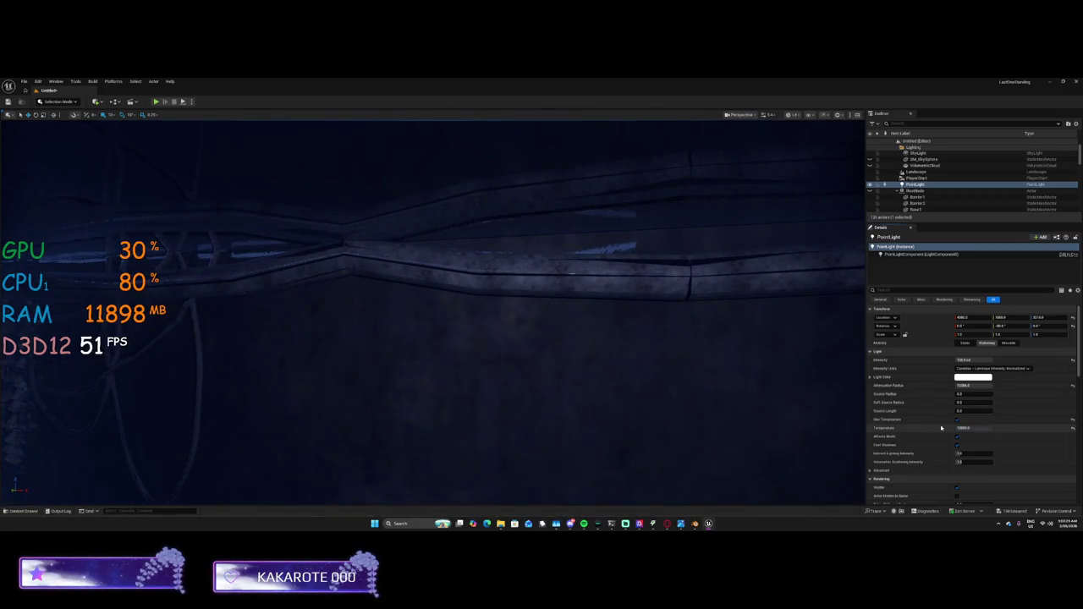
{"action": "key", "text": "Return"}
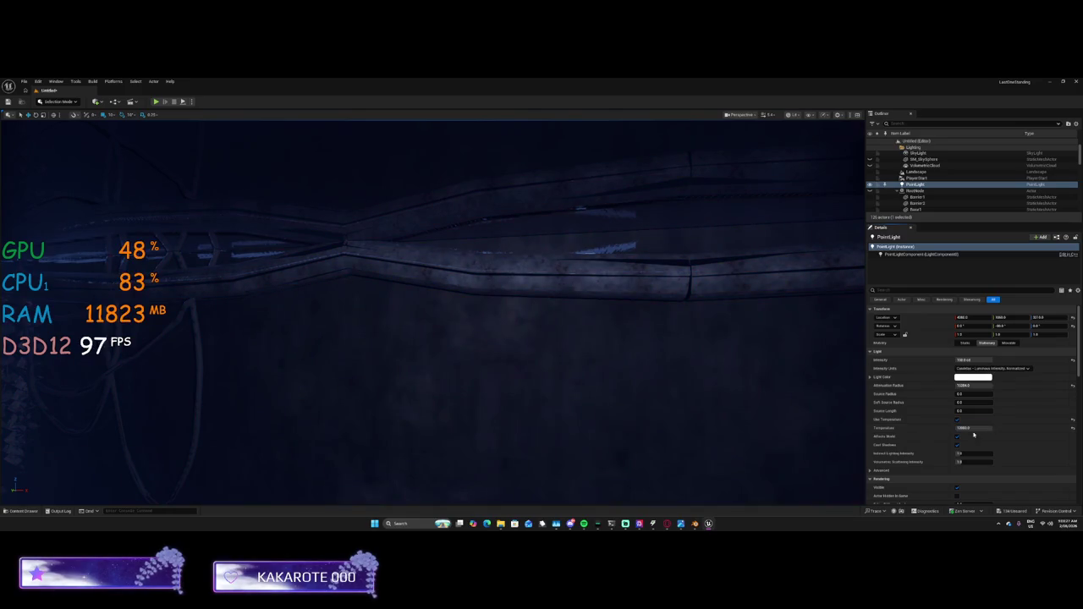
Adjust Indirect Lighting Intensity and lower Volumetric Scattering Intensity to just under 1.0
{"action": "mouse_move", "coordinate": [492, 422]}
{"action": "left_mouse_down"}
{"action": "mouse_move", "coordinate": [474, 398]}
{"action": "mouse_move", "coordinate": [507, 364]}
{"action": "mouse_move", "coordinate": [492, 421]}
{"action": "left_mouse_up"}
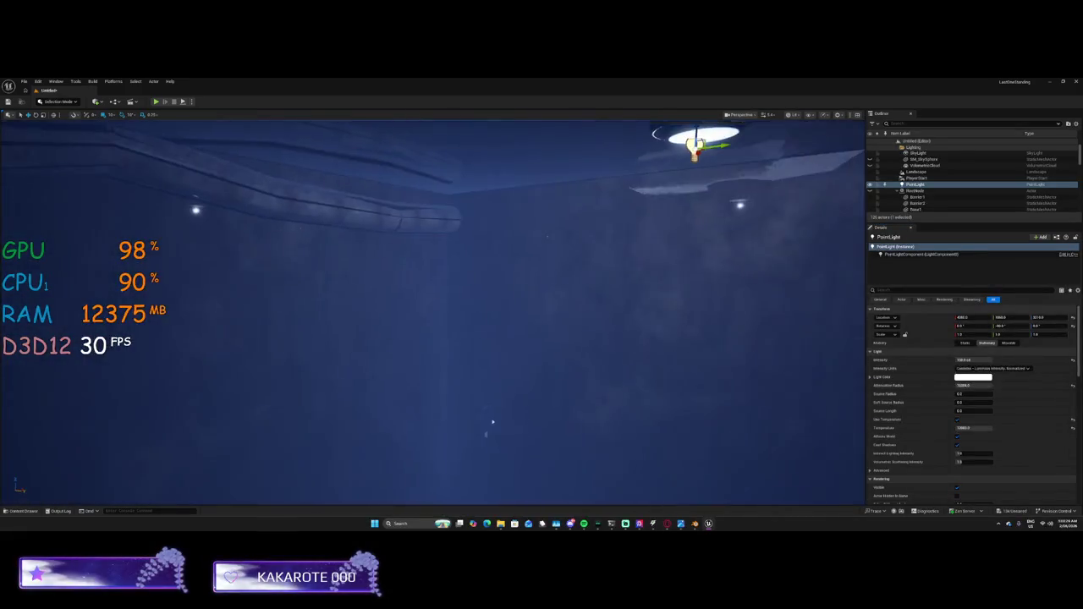
{"action": "left_click", "coordinate": [965, 453]}
{"action": "key", "text": "Return"}
{"action": "mouse_move", "coordinate": [474, 372]}
{"action": "left_mouse_down"}
{"action": "mouse_move", "coordinate": [429, 293]}
{"action": "mouse_move", "coordinate": [345, 355]}
{"action": "mouse_move", "coordinate": [357, 420]}
{"action": "mouse_move", "coordinate": [351, 411]}
{"action": "mouse_move", "coordinate": [327, 438]}
{"action": "mouse_move", "coordinate": [357, 394]}
{"action": "left_mouse_up"}
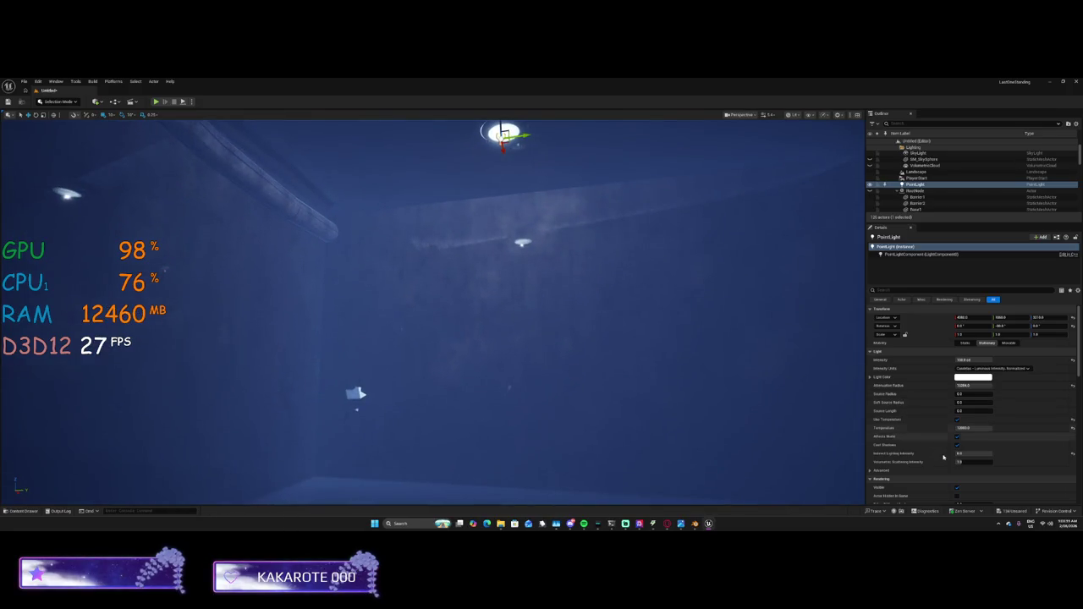
{"action": "type", "text": "2"}
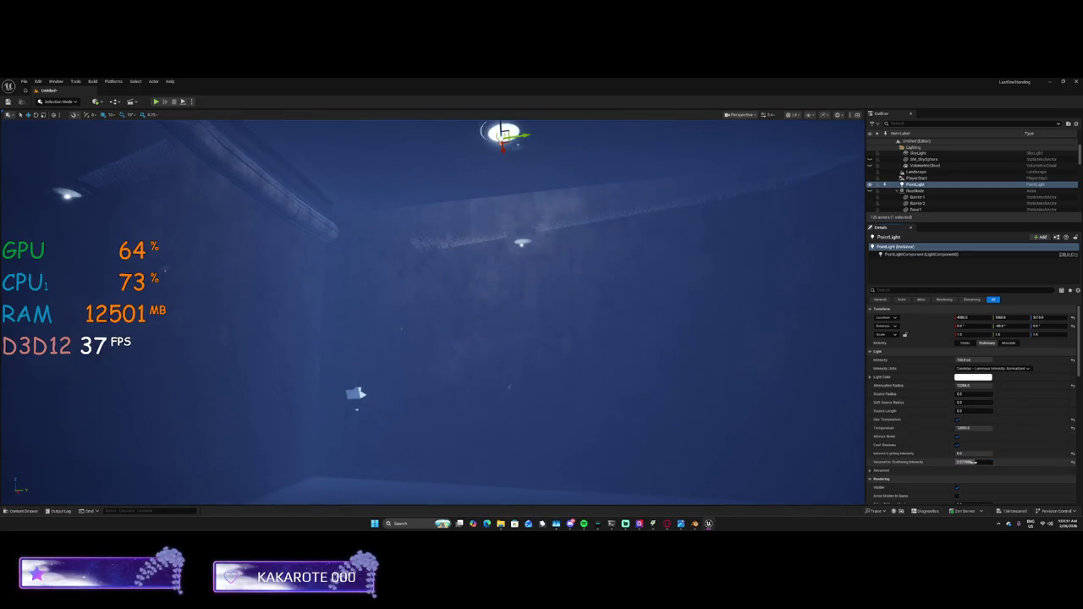
{"action": "left_click", "coordinate": [975, 462]}
{"action": "mouse_move", "coordinate": [757, 411]}
{"action": "left_mouse_down"}
{"action": "mouse_move", "coordinate": [54, 259]}
{"action": "mouse_move", "coordinate": [118, 279]}
{"action": "mouse_move", "coordinate": [165, 199]}
{"action": "left_mouse_up"}
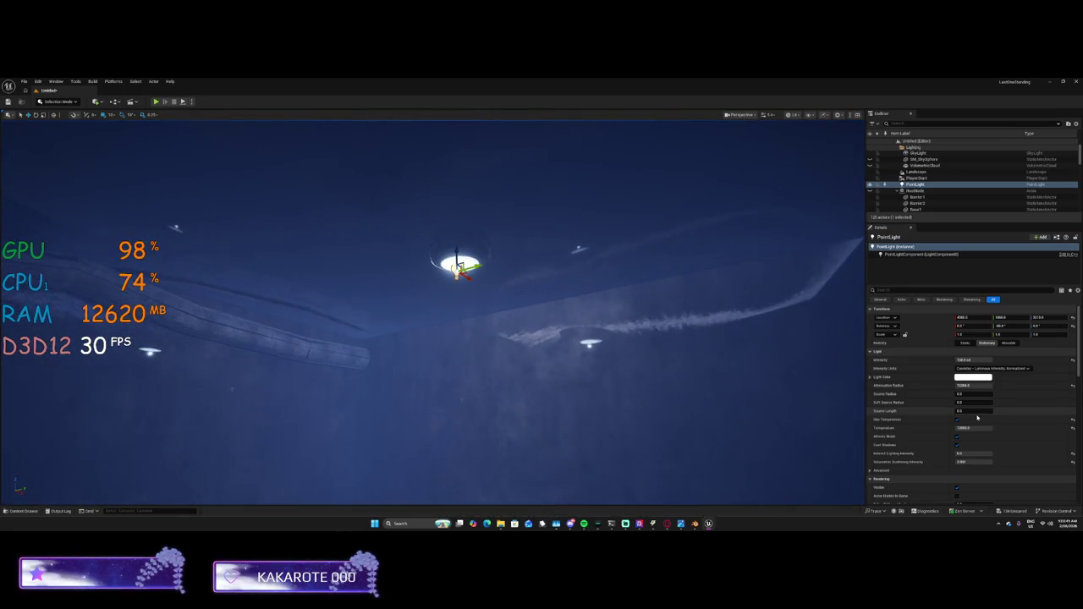
{"action": "left_click", "coordinate": [979, 360]}
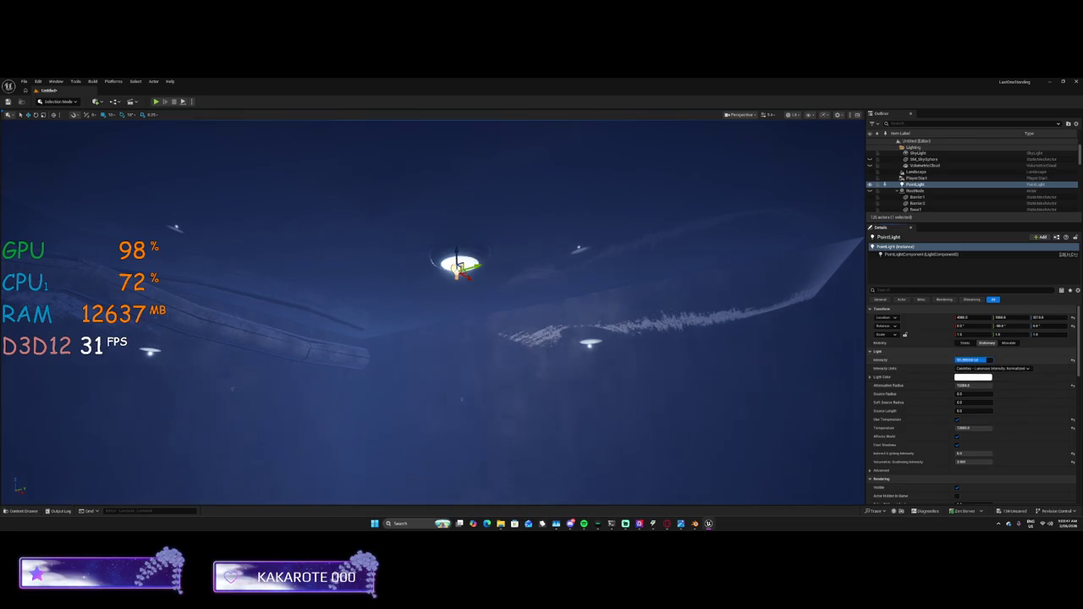
Set the point light's intensity to 1600 and switch Intensity Units to Lumens
{"action": "type", "text": "1600"}
{"action": "key", "text": "Return"}
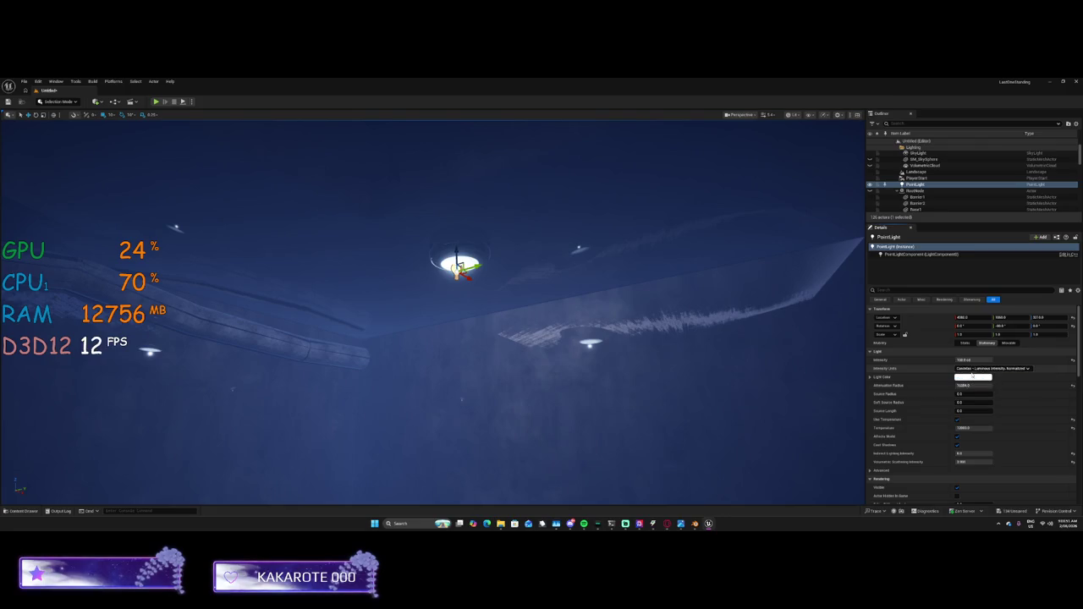
{"action": "left_click", "coordinate": [992, 368]}
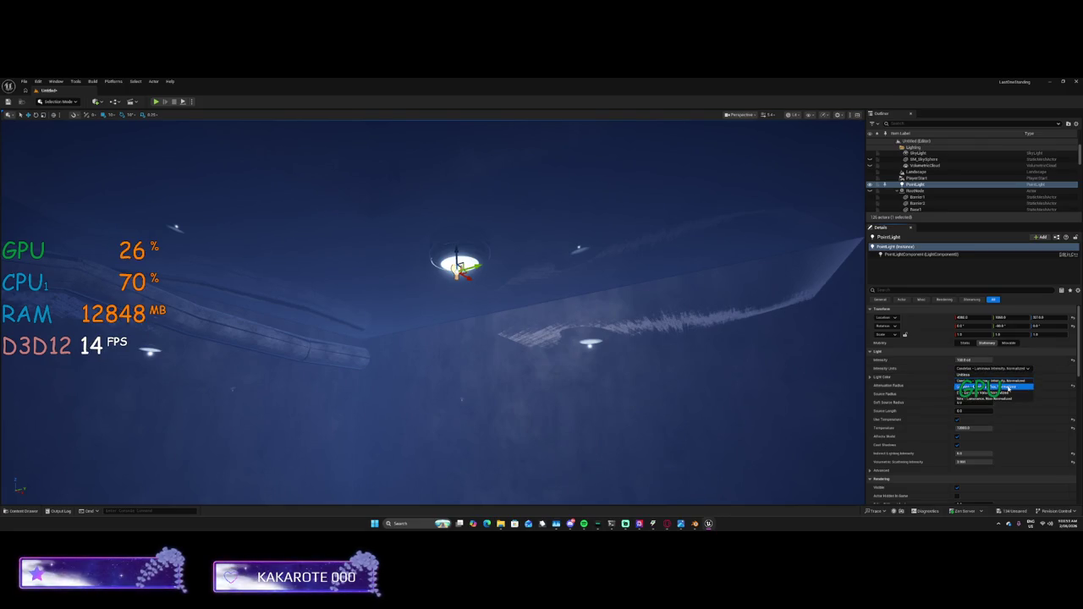
{"action": "left_click", "coordinate": [1006, 389]}
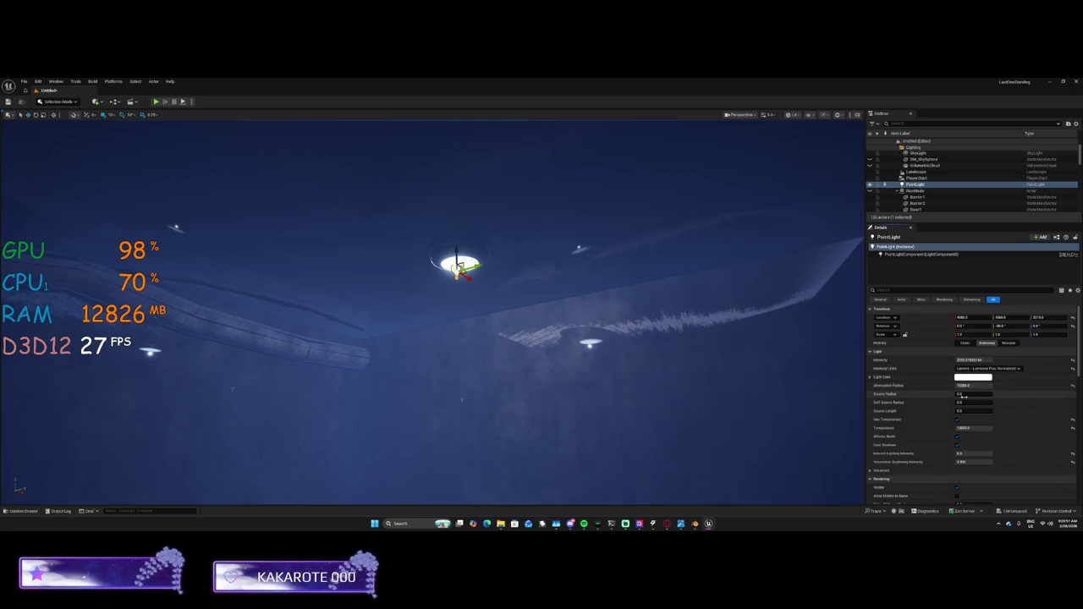
Tweak Soft Source Radius, Temperature and Source Length, returning Source Length to 0
{"action": "mouse_move", "coordinate": [967, 397]}
{"action": "left_mouse_down"}
{"action": "mouse_move", "coordinate": [998, 398]}
{"action": "mouse_move", "coordinate": [971, 405]}
{"action": "left_mouse_up"}
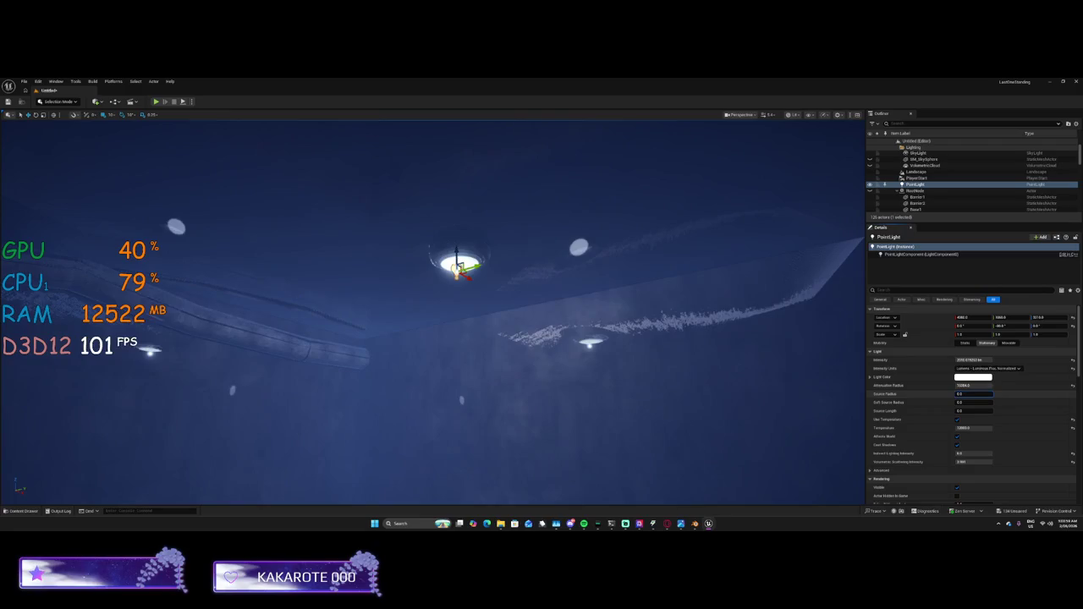
{"action": "left_click", "coordinate": [973, 402]}
{"action": "key", "text": "Return"}
{"action": "mouse_move", "coordinate": [973, 411]}
{"action": "left_mouse_down"}
{"action": "mouse_move", "coordinate": [998, 411]}
{"action": "mouse_move", "coordinate": [960, 402]}
{"action": "left_mouse_up"}
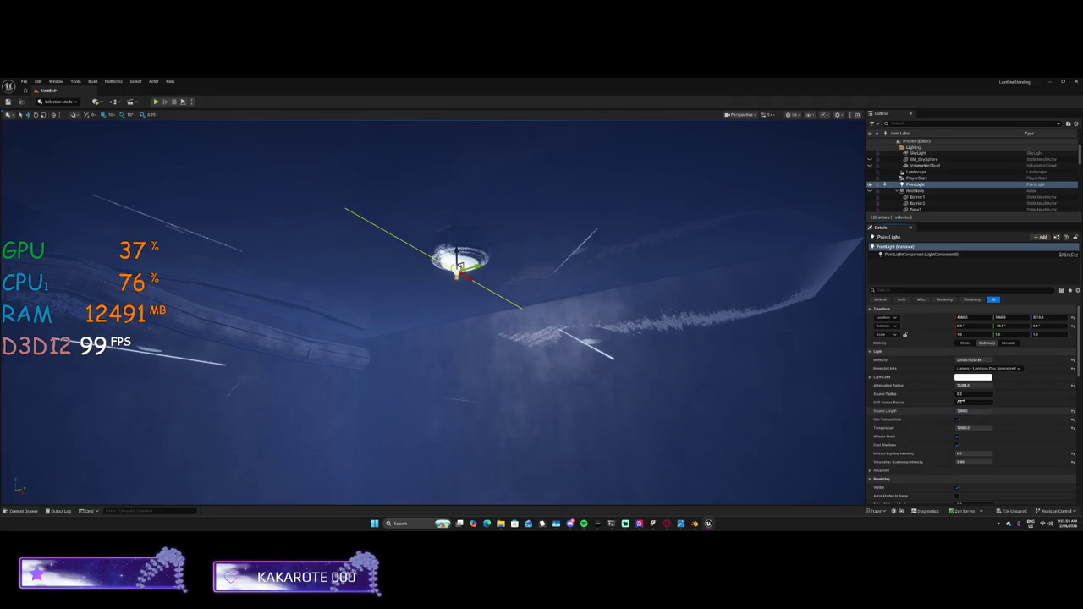
{"action": "left_click", "coordinate": [973, 428]}
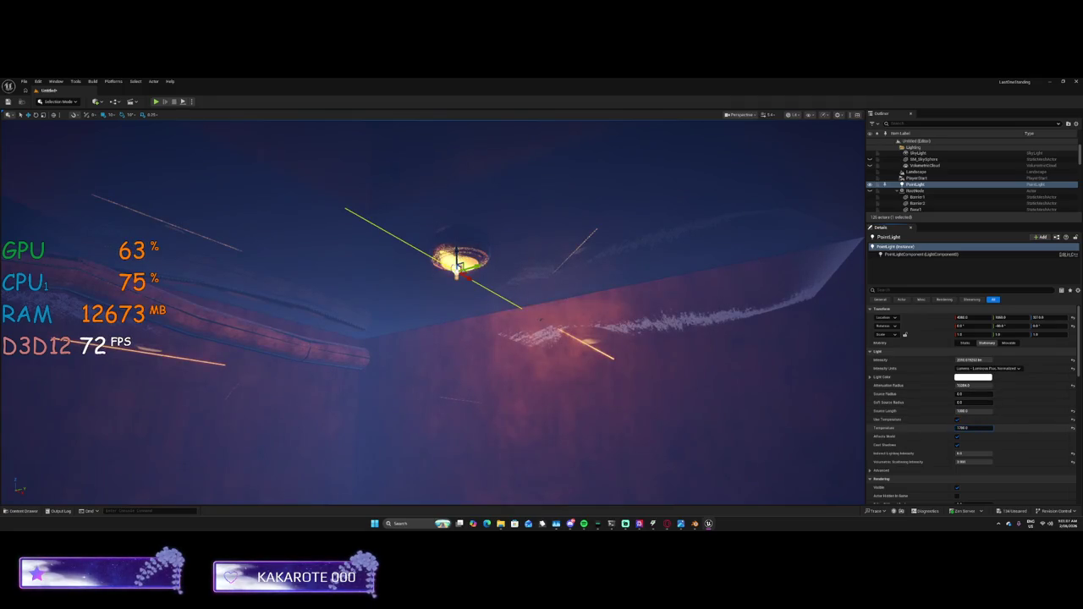
{"action": "key", "text": "Return"}
{"action": "left_click_drag", "start_coordinate": [986, 411], "coordinate": [956, 411]}
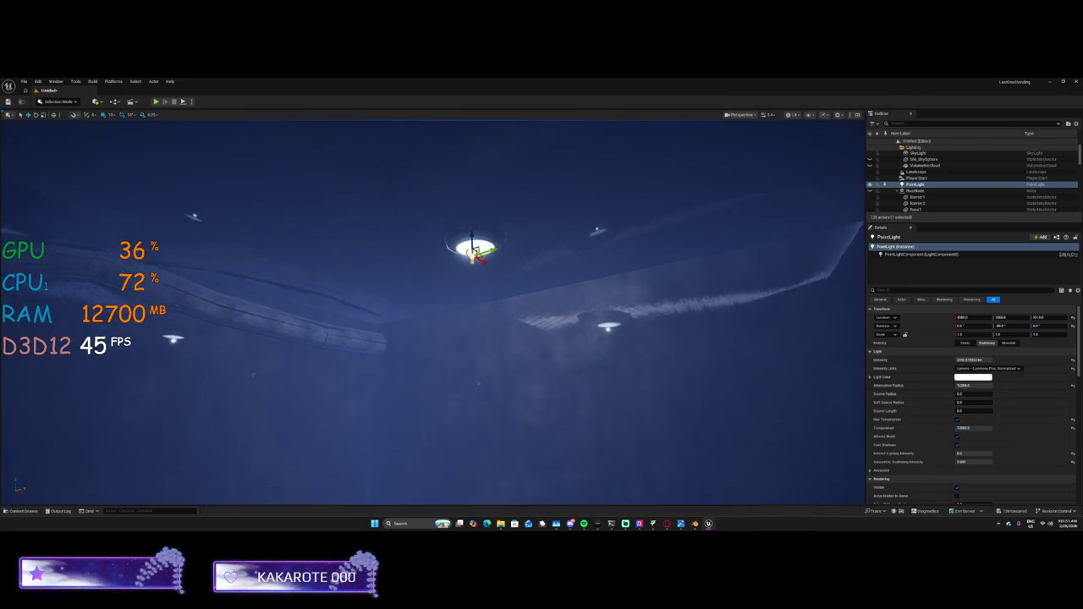
Enable Cast Shadows on the point light and toggle it off and on to compare
{"action": "left_click", "coordinate": [957, 445]}
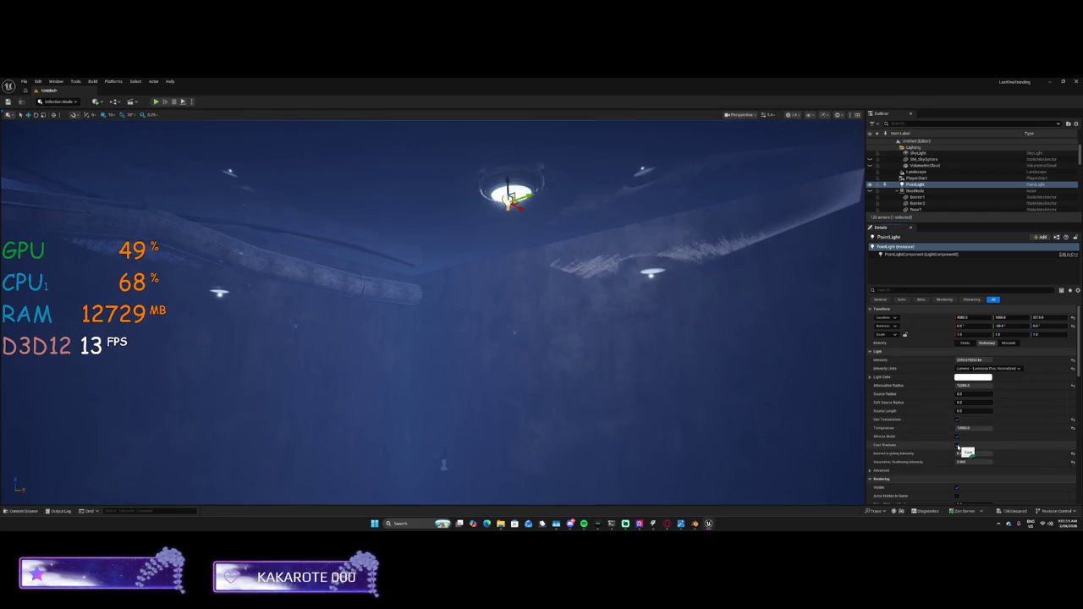
{"action": "left_click", "coordinate": [957, 437]}
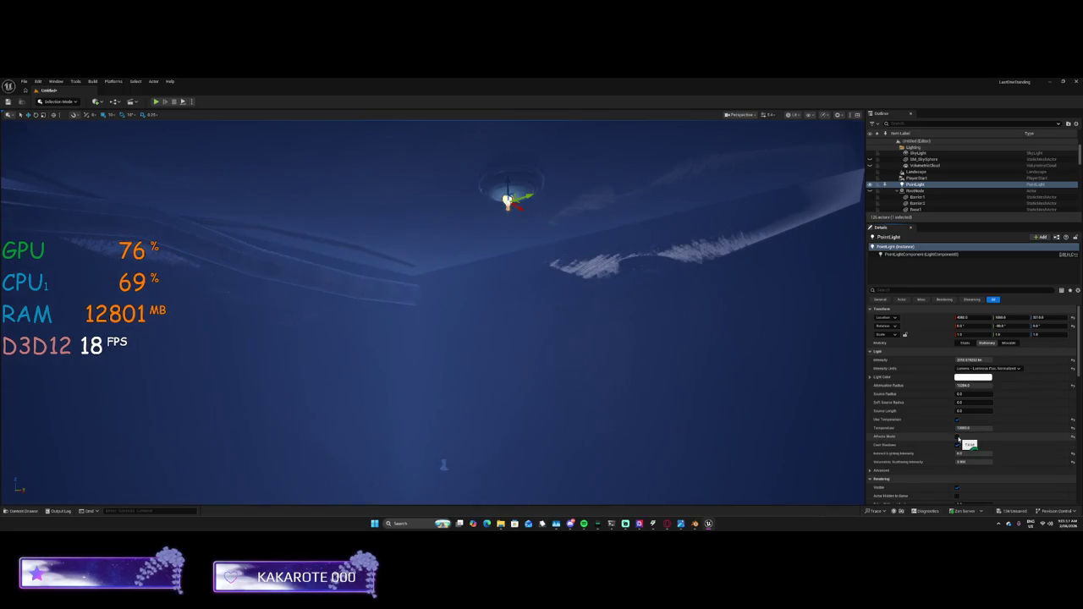
{"action": "left_click", "coordinate": [957, 437]}
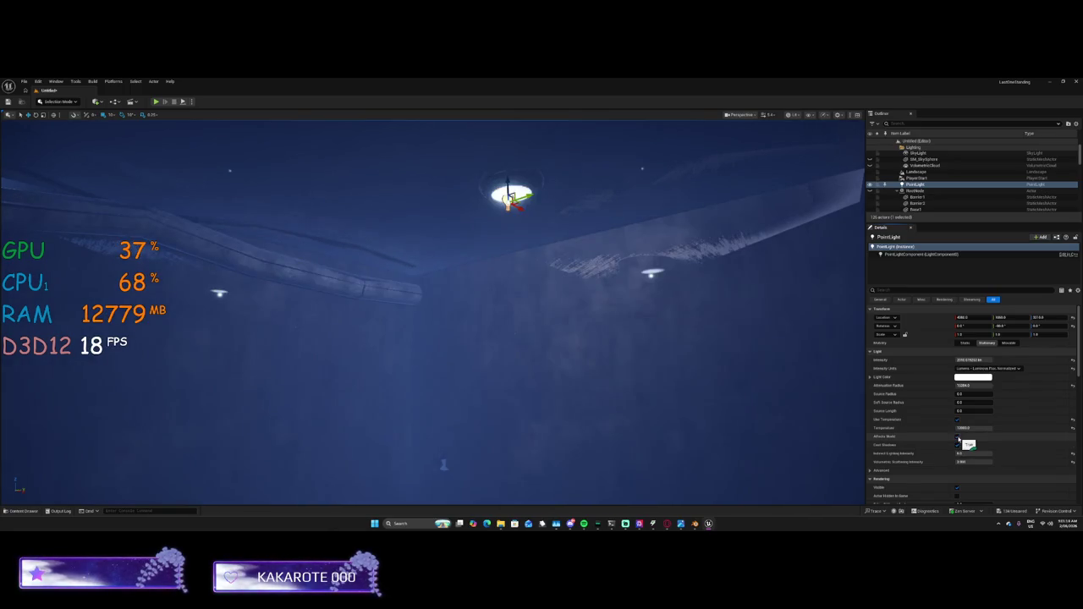
{"action": "key", "text": "f"}
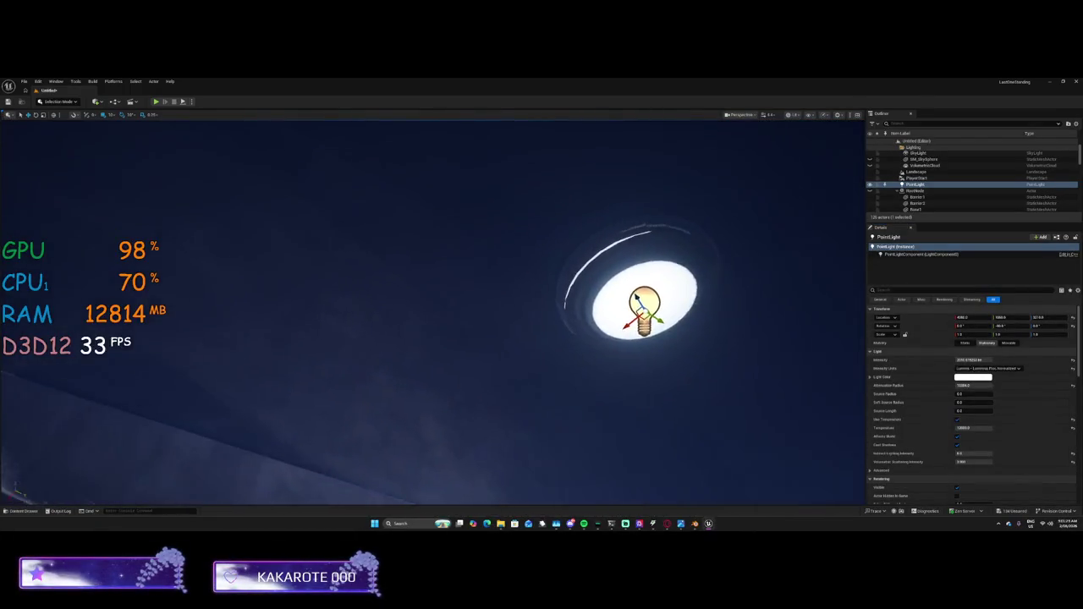
{"action": "scroll", "coordinate": [741, 382], "scroll_direction": "up", "scroll_amount": 3}
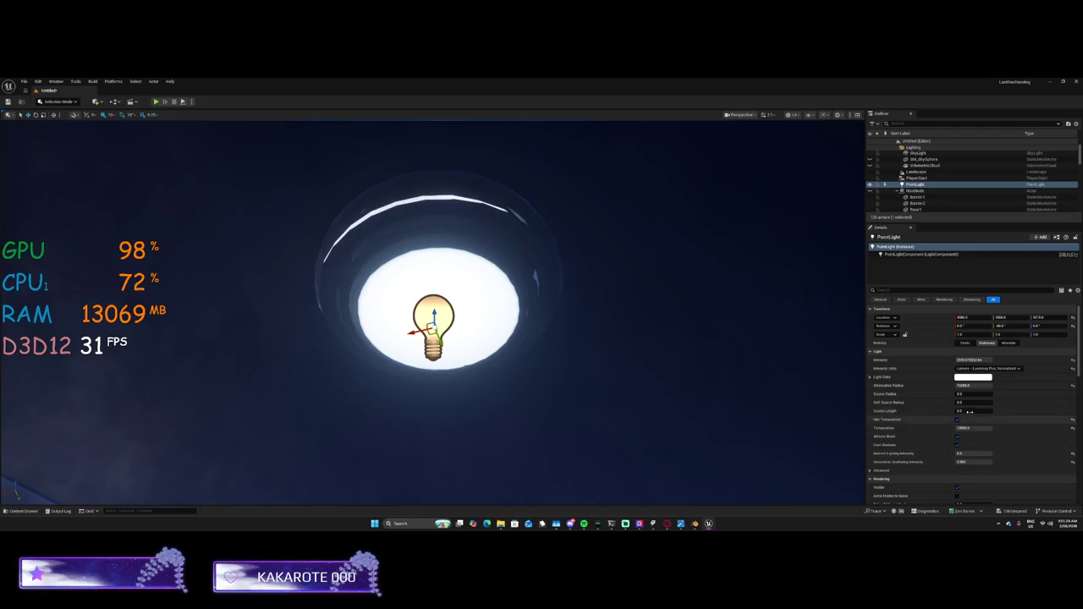
Try Unitless and Nits units, settle on Lumens, and raise the intensity to a large value
{"action": "mouse_move", "coordinate": [973, 411]}
{"action": "left_mouse_down"}
{"action": "mouse_move", "coordinate": [1002, 411]}
{"action": "mouse_move", "coordinate": [960, 411]}
{"action": "left_mouse_up"}
{"action": "mouse_move", "coordinate": [981, 359]}
{"action": "left_mouse_down"}
{"action": "mouse_move", "coordinate": [947, 360]}
{"action": "mouse_move", "coordinate": [969, 359]}
{"action": "left_mouse_up"}
{"action": "mouse_move", "coordinate": [541, 305]}
{"action": "left_mouse_down"}
{"action": "mouse_move", "coordinate": [571, 267]}
{"action": "mouse_move", "coordinate": [534, 323]}
{"action": "mouse_move", "coordinate": [521, 294]}
{"action": "left_mouse_up"}
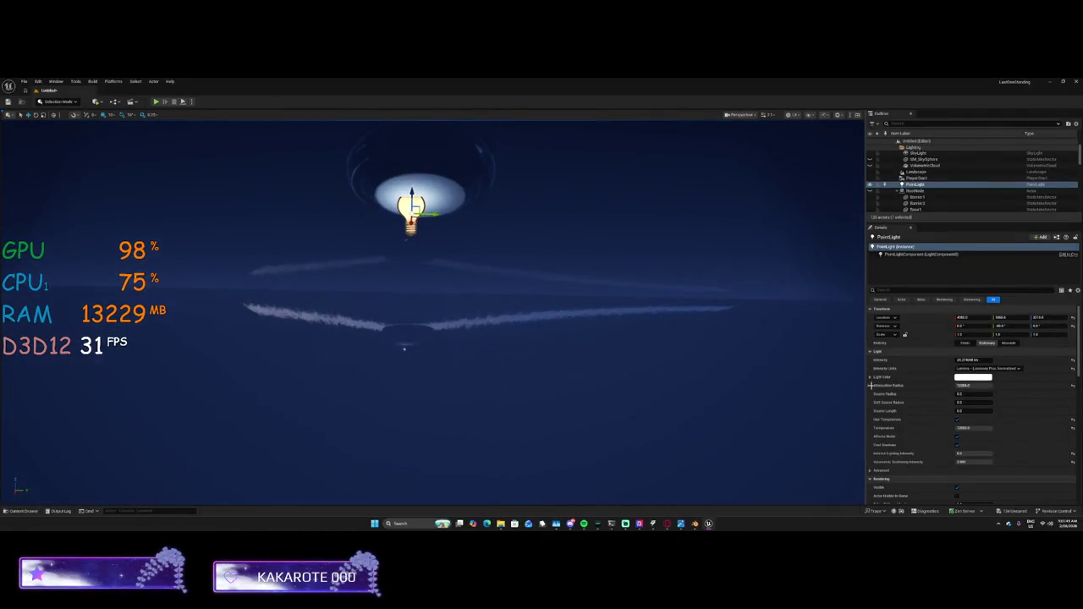
{"action": "left_click", "coordinate": [999, 370]}
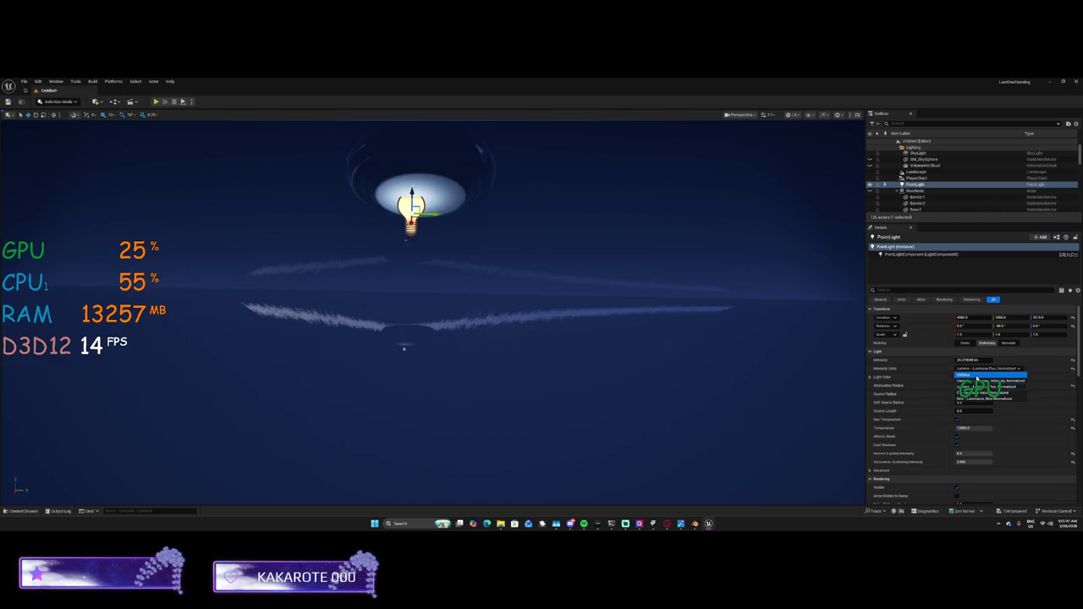
{"action": "left_click", "coordinate": [975, 375]}
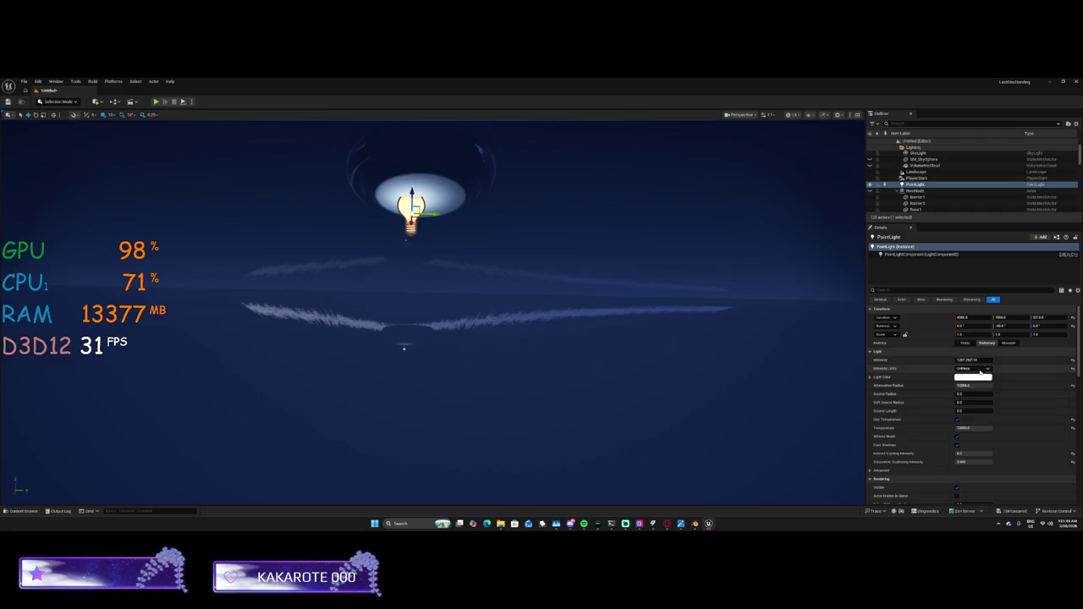
{"action": "left_click", "coordinate": [972, 368]}
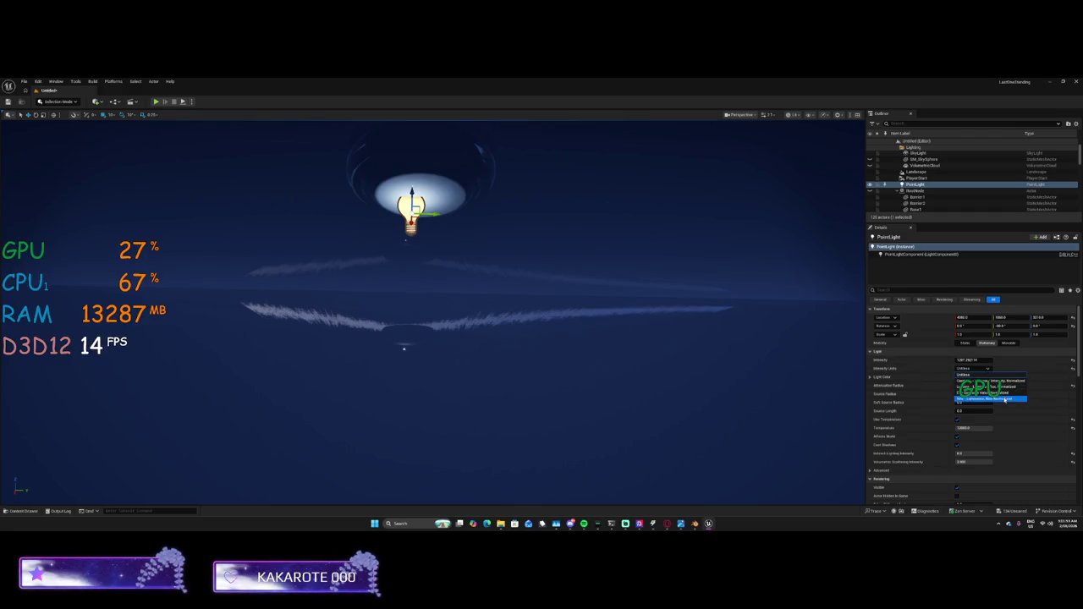
{"action": "left_click", "coordinate": [1003, 398]}
{"action": "left_click", "coordinate": [980, 369]}
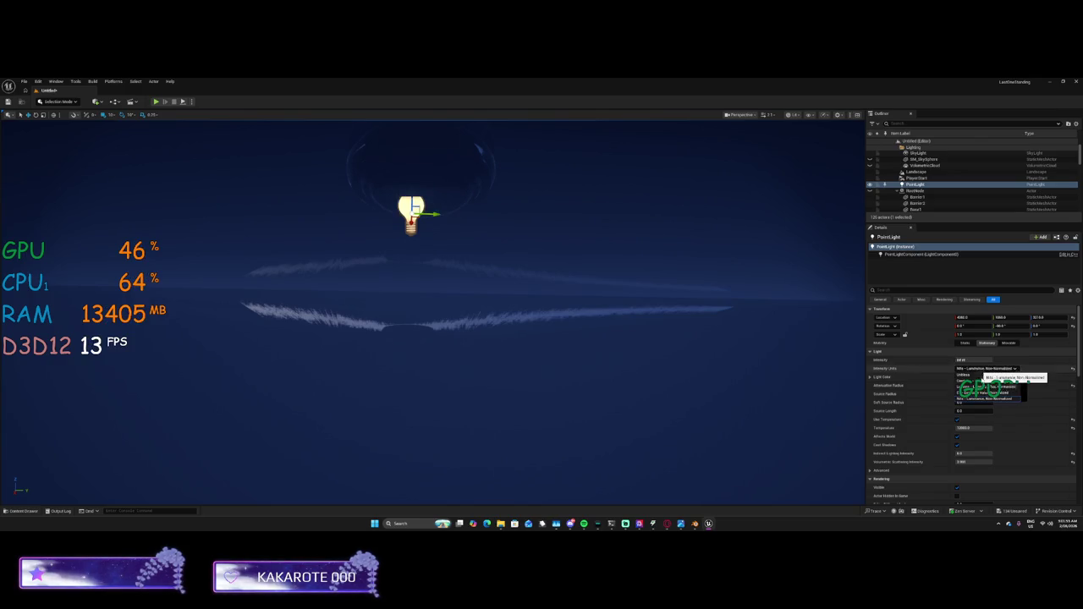
{"action": "left_click", "coordinate": [983, 383]}
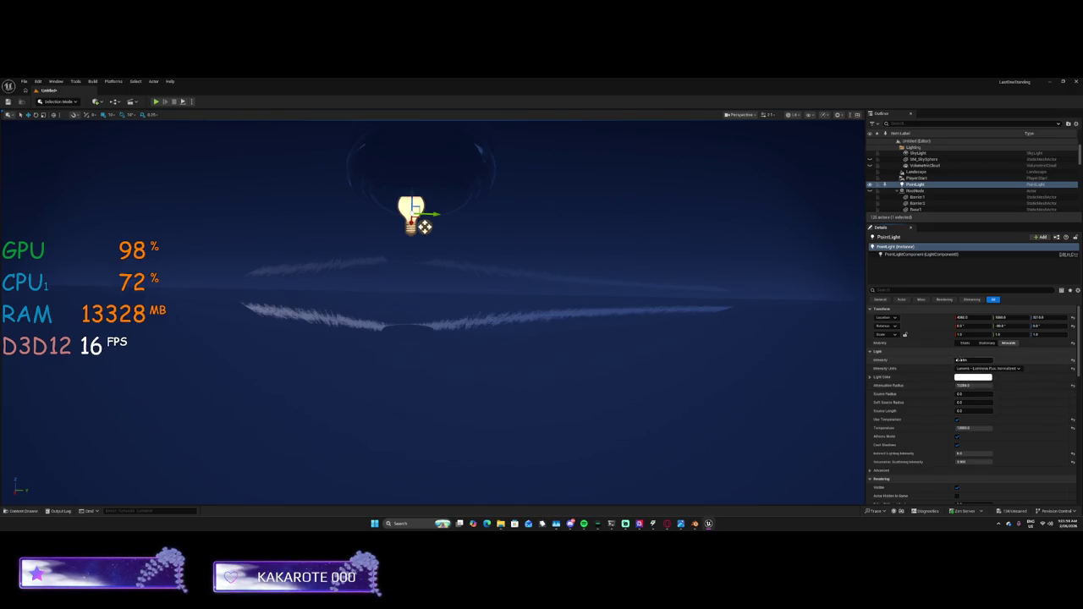
{"action": "left_click_drag", "start_coordinate": [960, 360], "coordinate": [956, 360]}
{"action": "key", "text": "Return"}
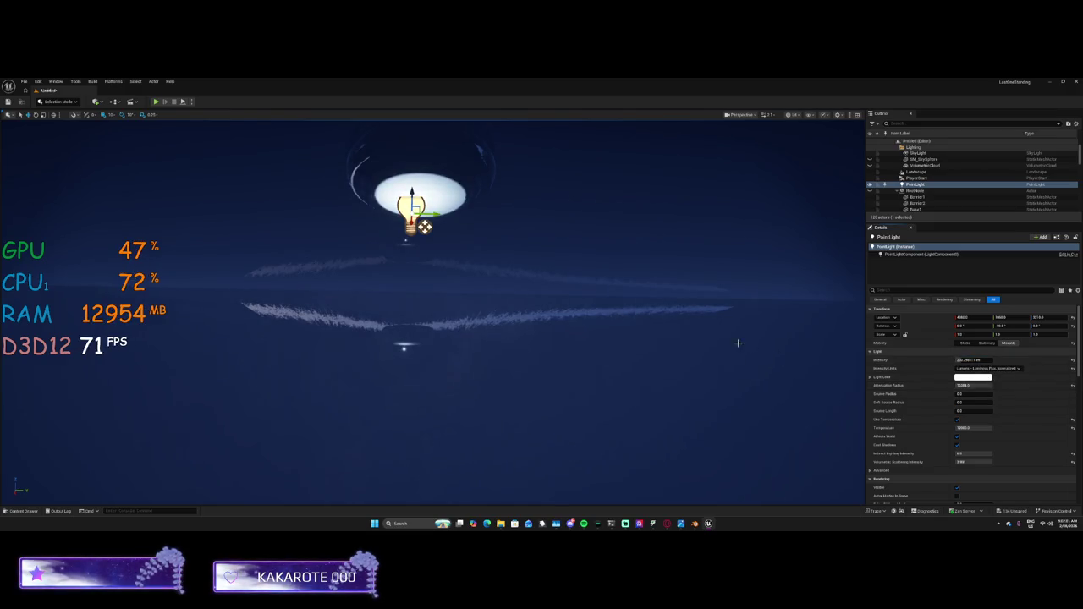
{"action": "left_click_drag", "start_coordinate": [735, 345], "coordinate": [735, 345]}
Open the PointLight's Outliner context menu, then open and close RivaTuner's overlay settings
{"action": "right_click", "coordinate": [916, 186]}
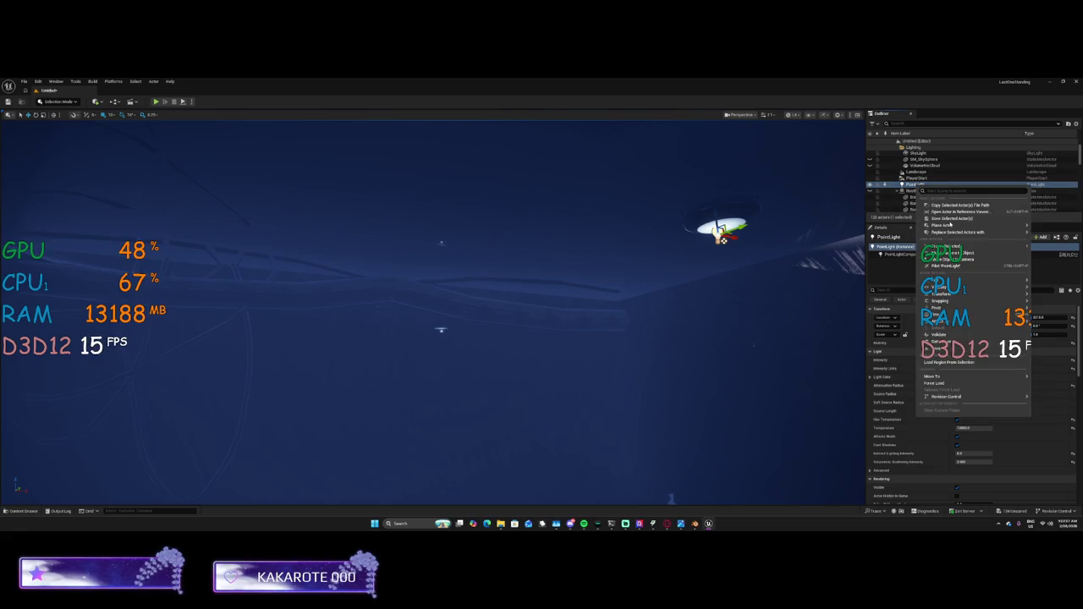
{"action": "mouse_move", "coordinate": [939, 286]}
{"action": "left_click", "coordinate": [998, 523]}
{"action": "left_click", "coordinate": [1012, 441]}
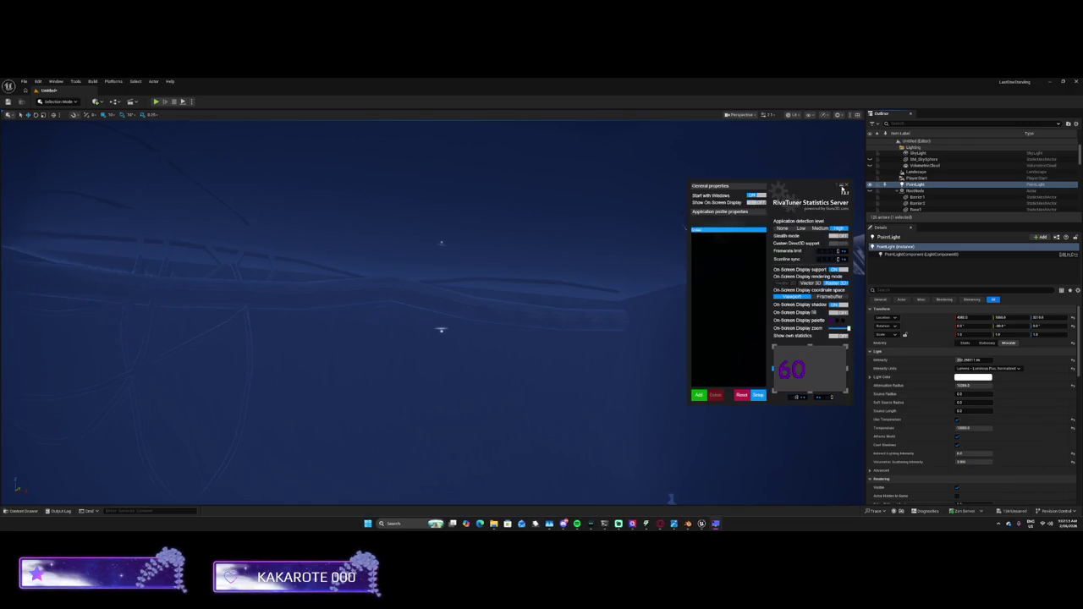
{"action": "left_click", "coordinate": [843, 188]}
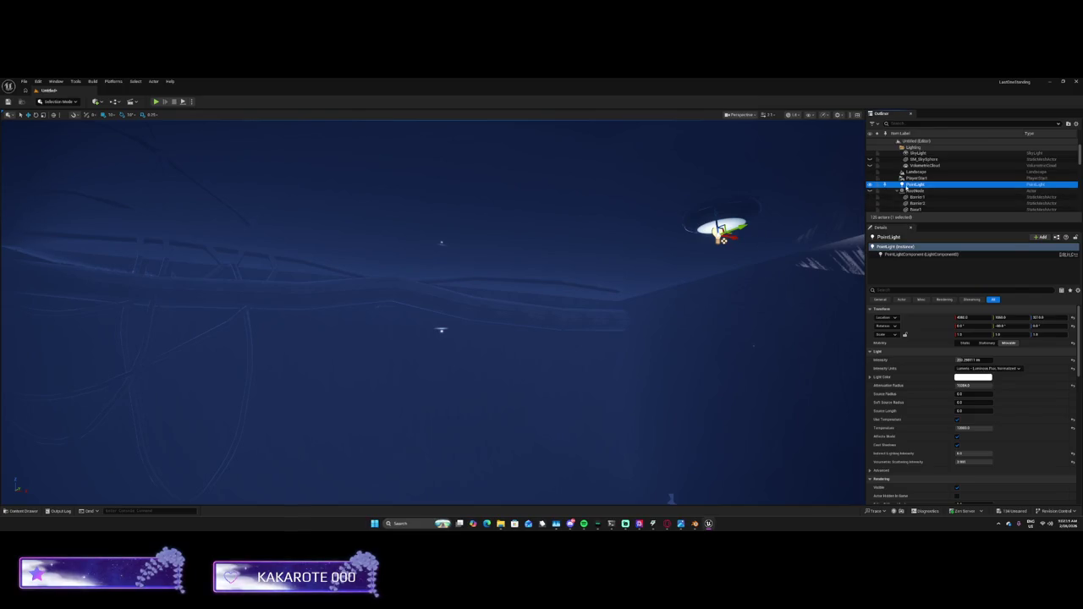
Duplicate the PointLight via the Outliner's Edit > Duplicate, creating PointLight2
{"action": "right_click", "coordinate": [906, 186]}
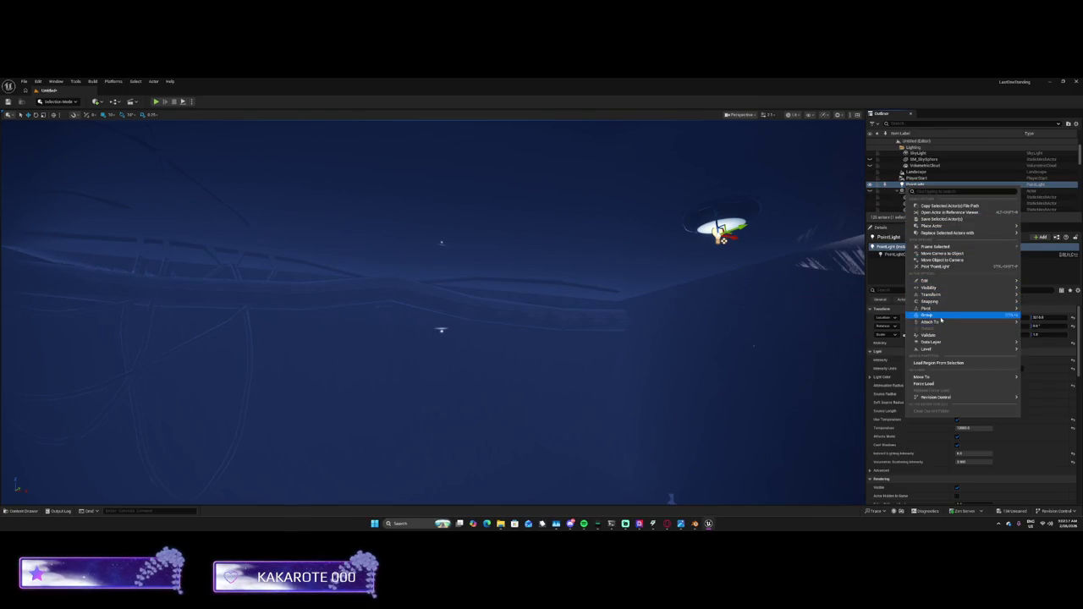
{"action": "mouse_move", "coordinate": [939, 289]}
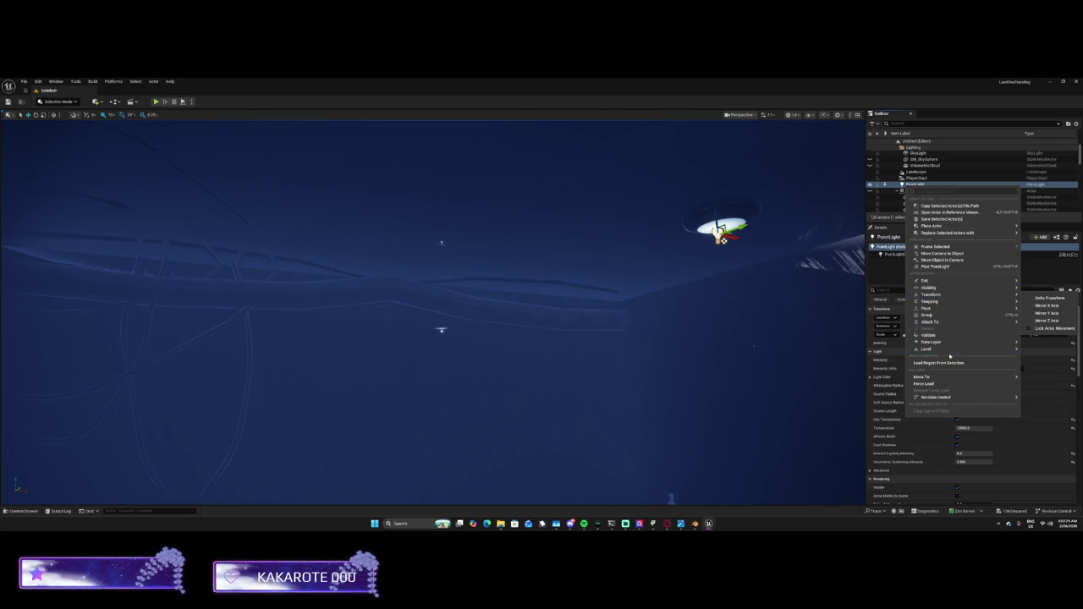
{"action": "mouse_move", "coordinate": [950, 380]}
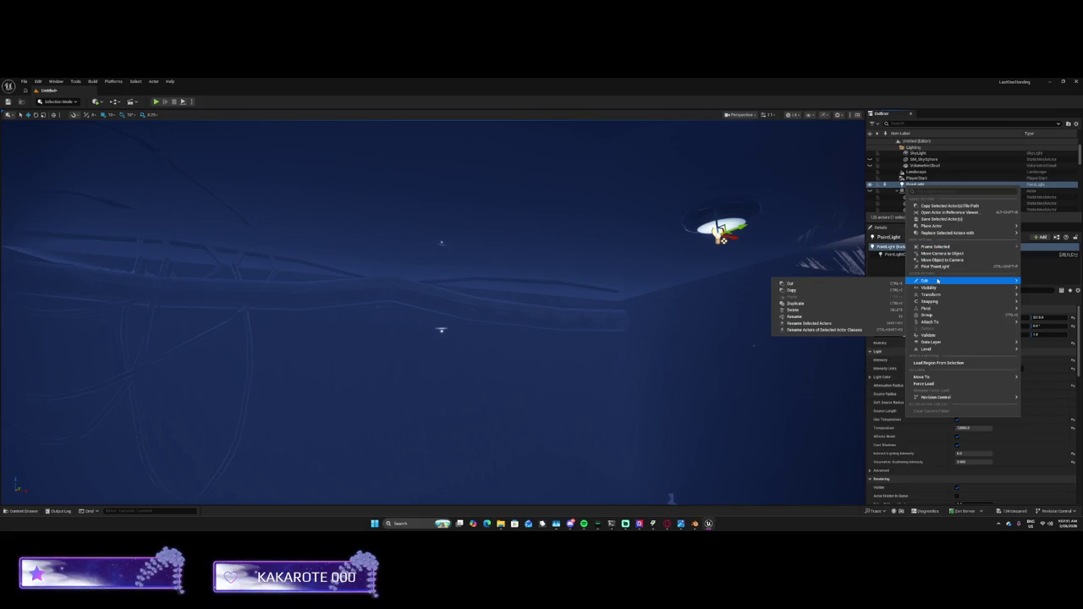
{"action": "left_click", "coordinate": [818, 302]}
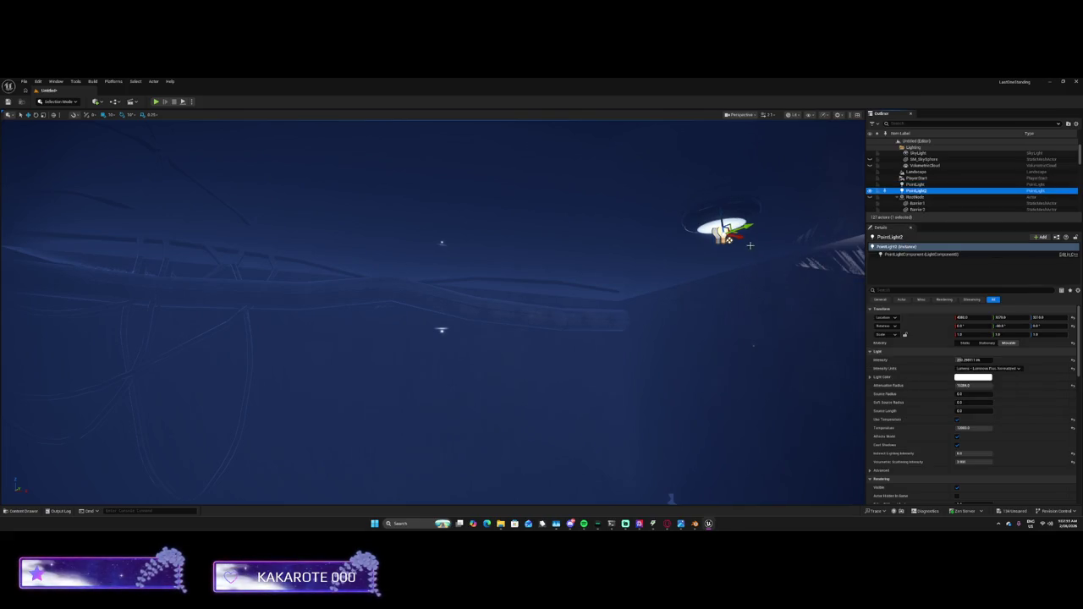
{"action": "mouse_move", "coordinate": [749, 246]}
{"action": "left_mouse_down"}
{"action": "mouse_move", "coordinate": [633, 237]}
{"action": "mouse_move", "coordinate": [837, 266]}
{"action": "mouse_move", "coordinate": [786, 273]}
{"action": "mouse_move", "coordinate": [690, 246]}
{"action": "mouse_move", "coordinate": [705, 260]}
{"action": "left_mouse_up"}
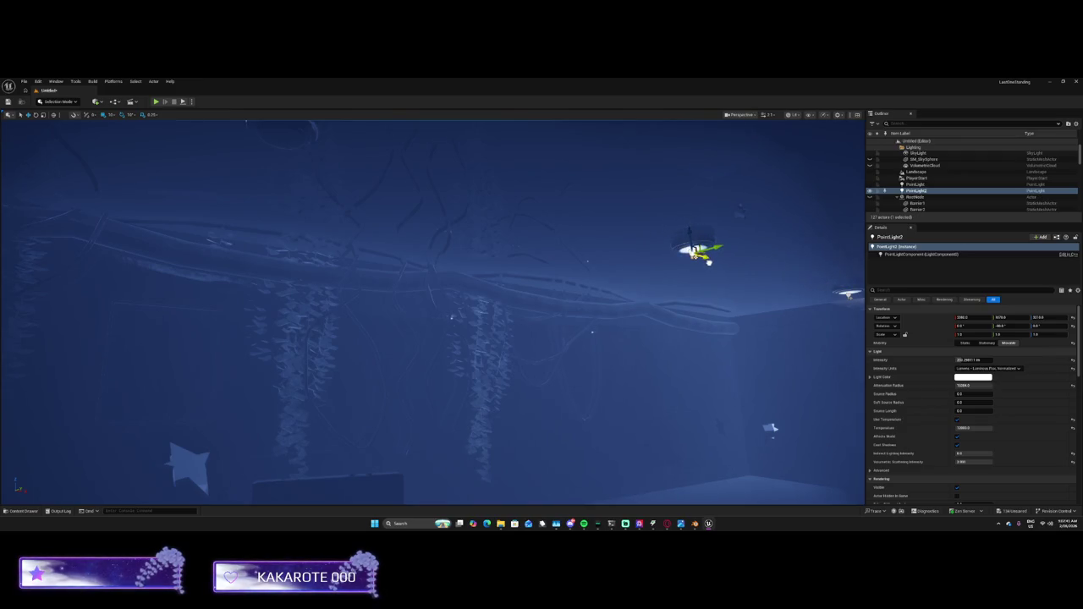
Duplicate PointLight2 as PointLight3 and move it left along the ceiling
{"action": "right_click", "coordinate": [922, 192]}
{"action": "mouse_move", "coordinate": [945, 289]}
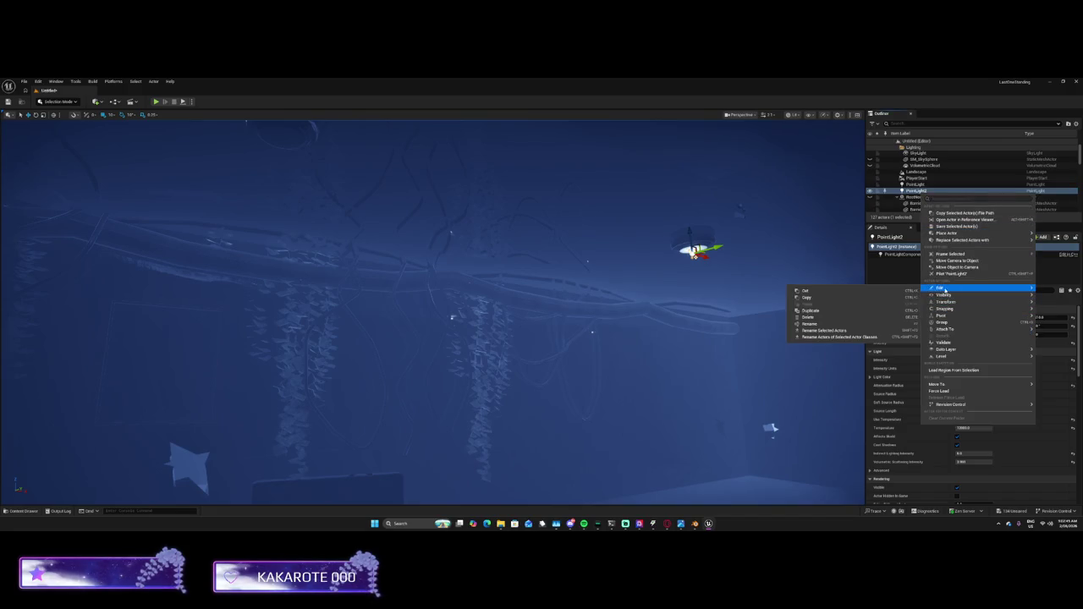
{"action": "left_click", "coordinate": [838, 311]}
{"action": "mouse_move", "coordinate": [702, 256]}
{"action": "left_mouse_down"}
{"action": "mouse_move", "coordinate": [621, 241]}
{"action": "mouse_move", "coordinate": [423, 242]}
{"action": "mouse_move", "coordinate": [660, 253]}
{"action": "left_mouse_up"}
{"action": "mouse_move", "coordinate": [244, 402]}
{"action": "left_mouse_down"}
{"action": "mouse_move", "coordinate": [48, 401]}
{"action": "mouse_move", "coordinate": [106, 409]}
{"action": "mouse_move", "coordinate": [633, 278]}
{"action": "mouse_move", "coordinate": [684, 237]}
{"action": "mouse_move", "coordinate": [587, 235]}
{"action": "mouse_move", "coordinate": [684, 324]}
{"action": "mouse_move", "coordinate": [342, 262]}
{"action": "left_mouse_up"}
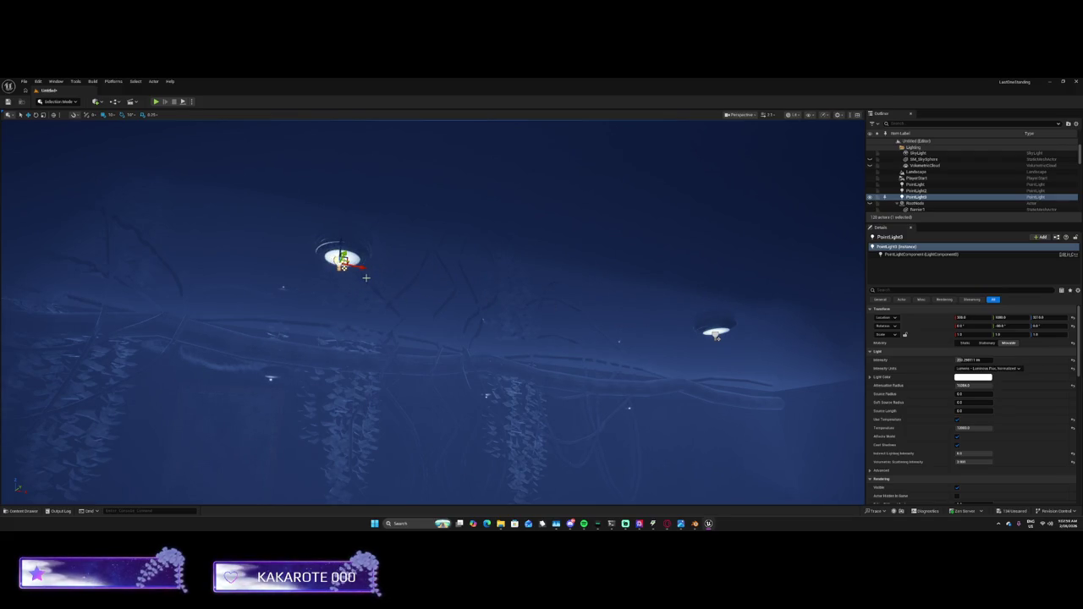
Create PointLight4 and PointLight5 with Ctrl+D, placing each under another ceiling fixture
{"action": "key", "text": "ctrl+d"}
{"action": "mouse_move", "coordinate": [364, 268]}
{"action": "left_mouse_down"}
{"action": "mouse_move", "coordinate": [296, 270]}
{"action": "mouse_move", "coordinate": [288, 253]}
{"action": "left_mouse_up"}
{"action": "mouse_move", "coordinate": [435, 276]}
{"action": "left_mouse_down"}
{"action": "mouse_move", "coordinate": [427, 292]}
{"action": "mouse_move", "coordinate": [436, 276]}
{"action": "left_mouse_up"}
{"action": "mouse_move", "coordinate": [714, 290]}
{"action": "left_mouse_down"}
{"action": "mouse_move", "coordinate": [396, 199]}
{"action": "mouse_move", "coordinate": [550, 199]}
{"action": "mouse_move", "coordinate": [533, 220]}
{"action": "mouse_move", "coordinate": [517, 203]}
{"action": "mouse_move", "coordinate": [482, 232]}
{"action": "mouse_move", "coordinate": [486, 264]}
{"action": "left_mouse_up"}
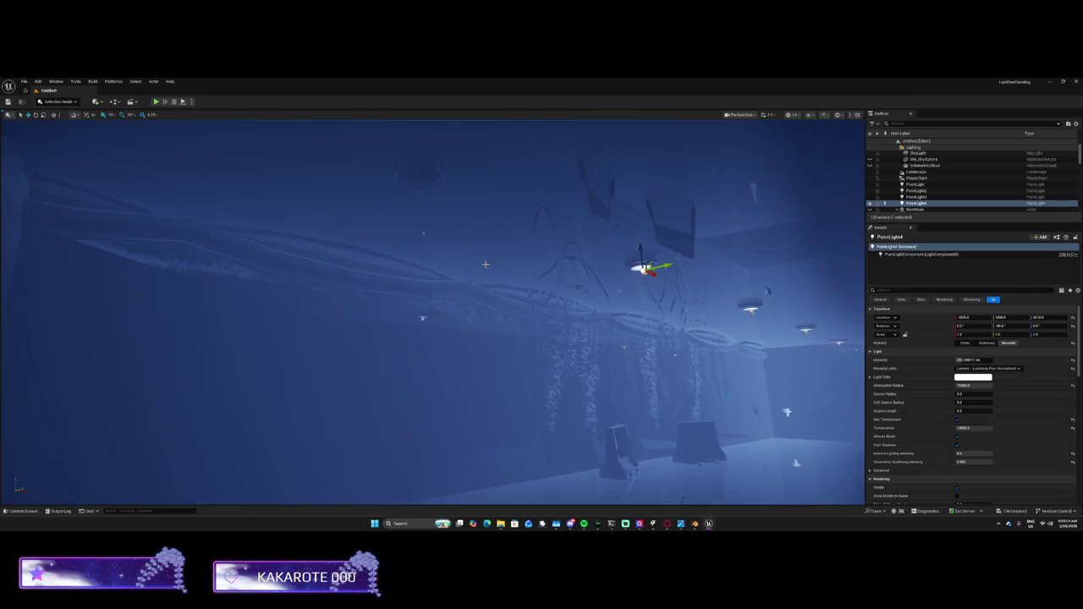
{"action": "key", "text": "ctrl+d"}
{"action": "mouse_move", "coordinate": [650, 269]}
{"action": "left_mouse_down"}
{"action": "mouse_move", "coordinate": [420, 183]}
{"action": "mouse_move", "coordinate": [590, 200]}
{"action": "mouse_move", "coordinate": [657, 164]}
{"action": "mouse_move", "coordinate": [649, 168]}
{"action": "left_mouse_up"}
{"action": "left_click", "coordinate": [660, 166]}
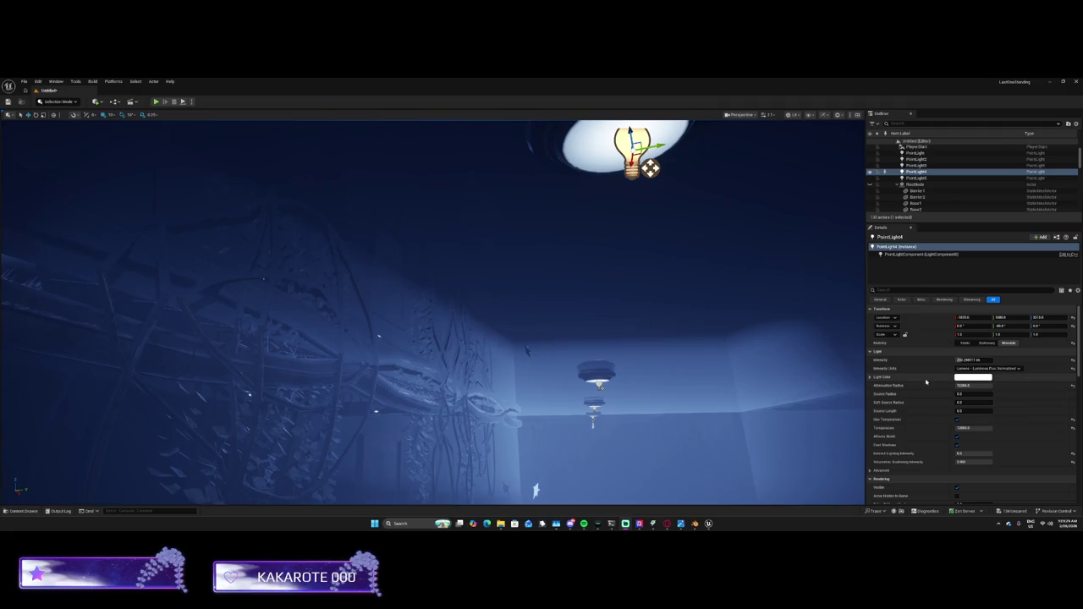
{"action": "mouse_move", "coordinate": [432, 313]}
{"action": "left_mouse_down"}
{"action": "mouse_move", "coordinate": [432, 355]}
{"action": "mouse_move", "coordinate": [433, 330]}
{"action": "left_mouse_up"}
{"action": "left_click", "coordinate": [915, 152]}
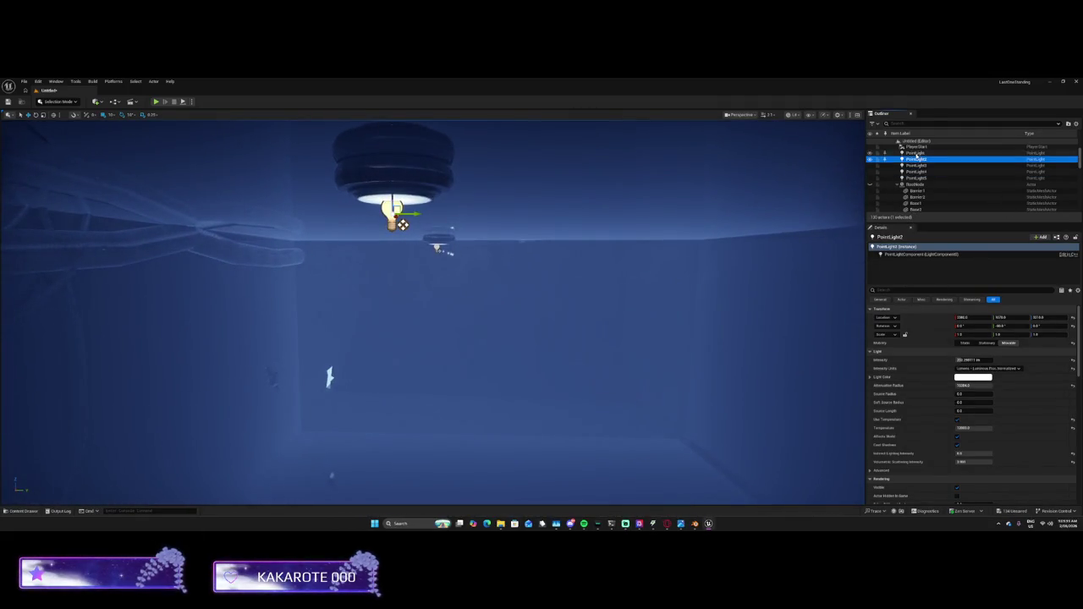
Select all five point lights, set Intensity Units to Candelas, and edit Intensity, Attenuation Radius and Source Radius
{"action": "left_click", "coordinate": [915, 177], "text": "shift"}
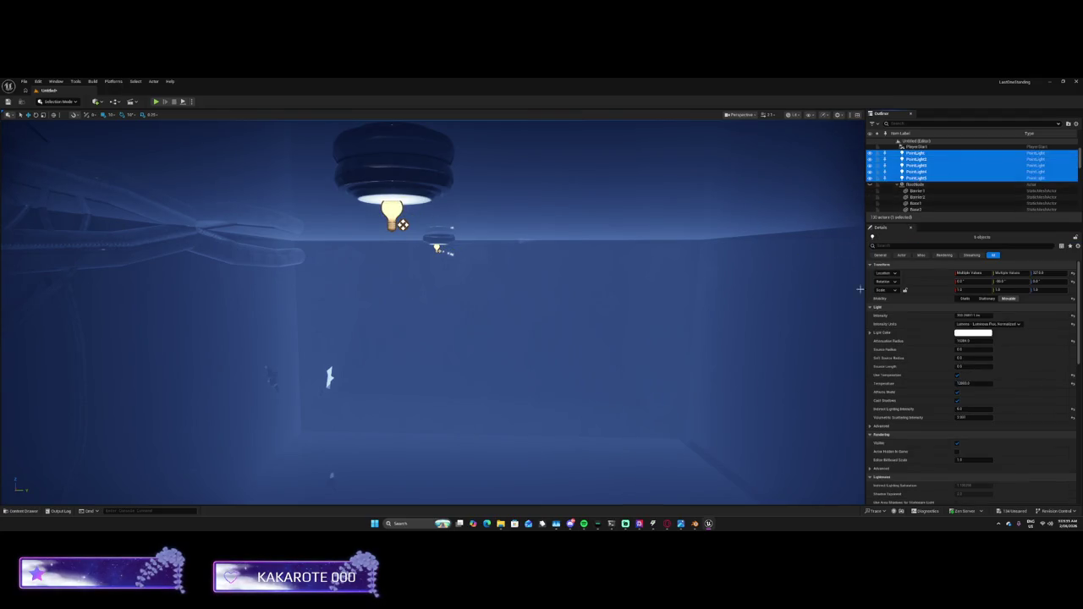
{"action": "double_click", "coordinate": [974, 315]}
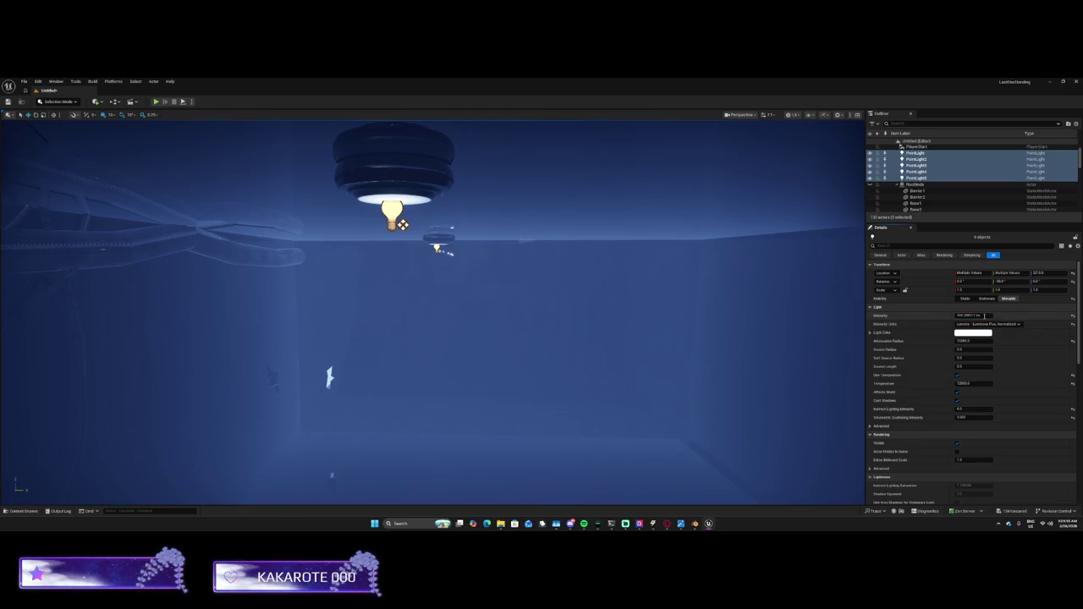
{"action": "left_click", "coordinate": [971, 324]}
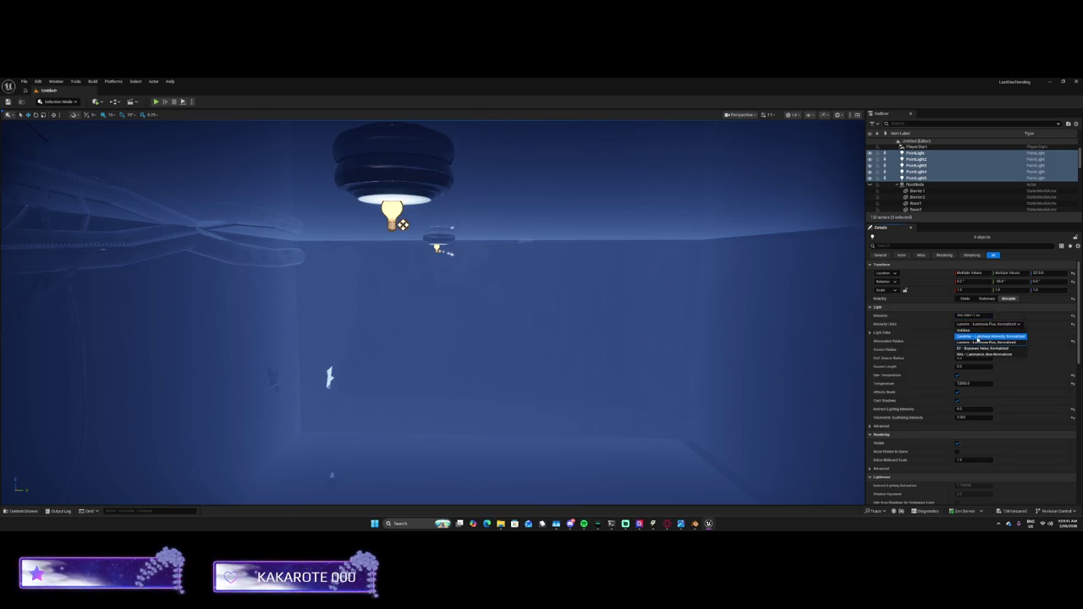
{"action": "left_click", "coordinate": [973, 338]}
{"action": "left_click", "coordinate": [986, 315]}
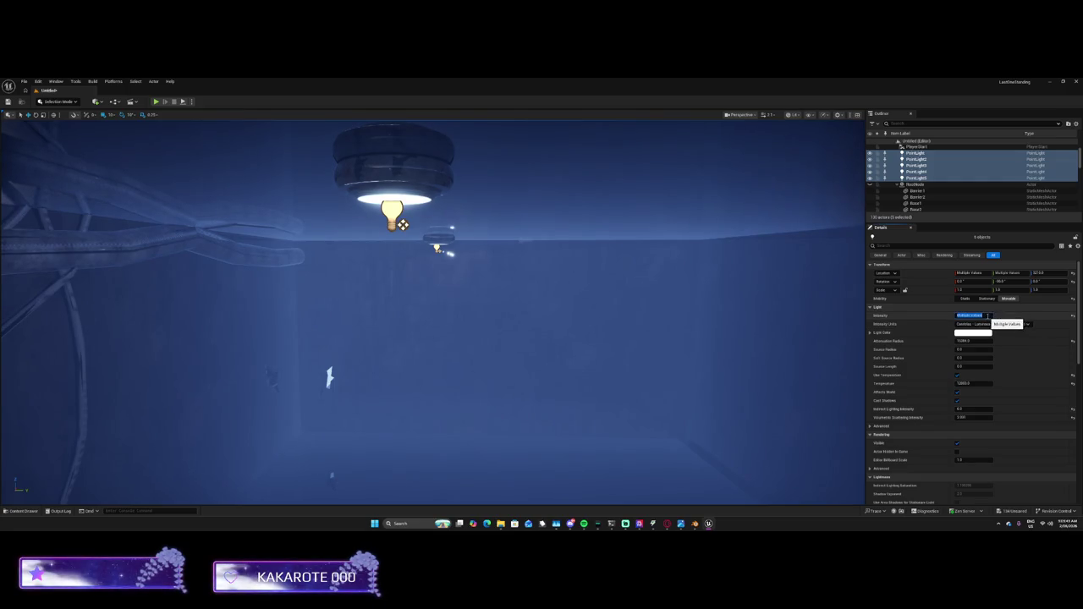
{"action": "key", "text": "Return"}
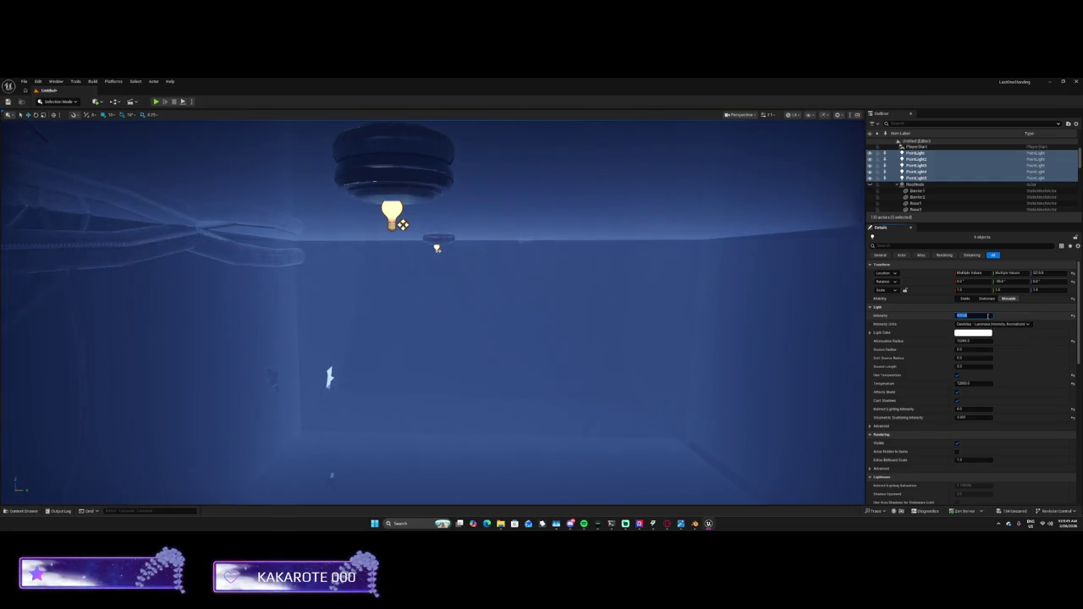
{"action": "key", "text": "Return"}
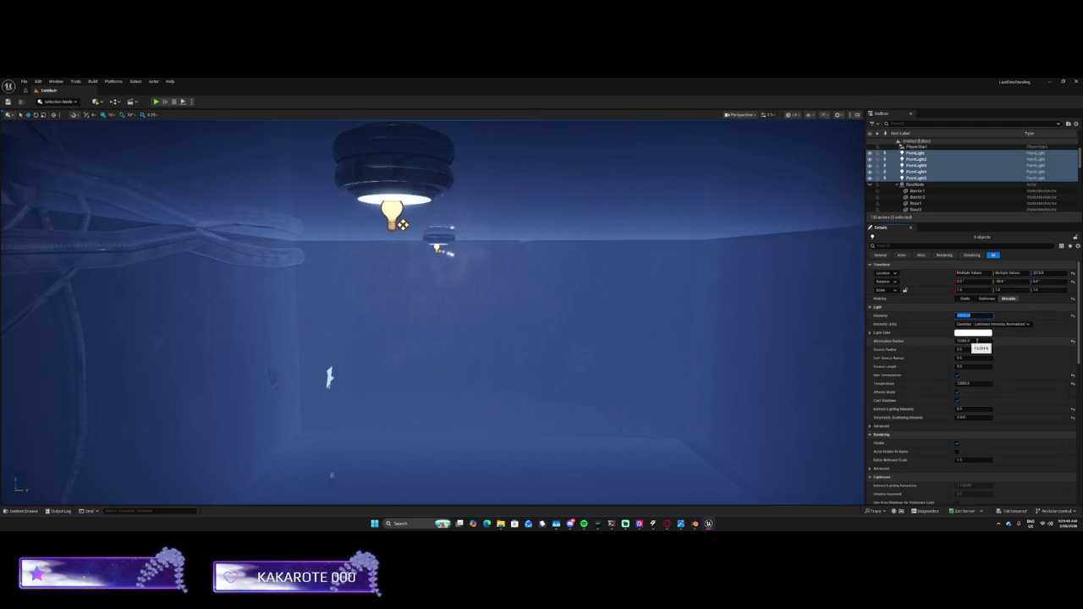
{"action": "key", "text": "BackSpace"}
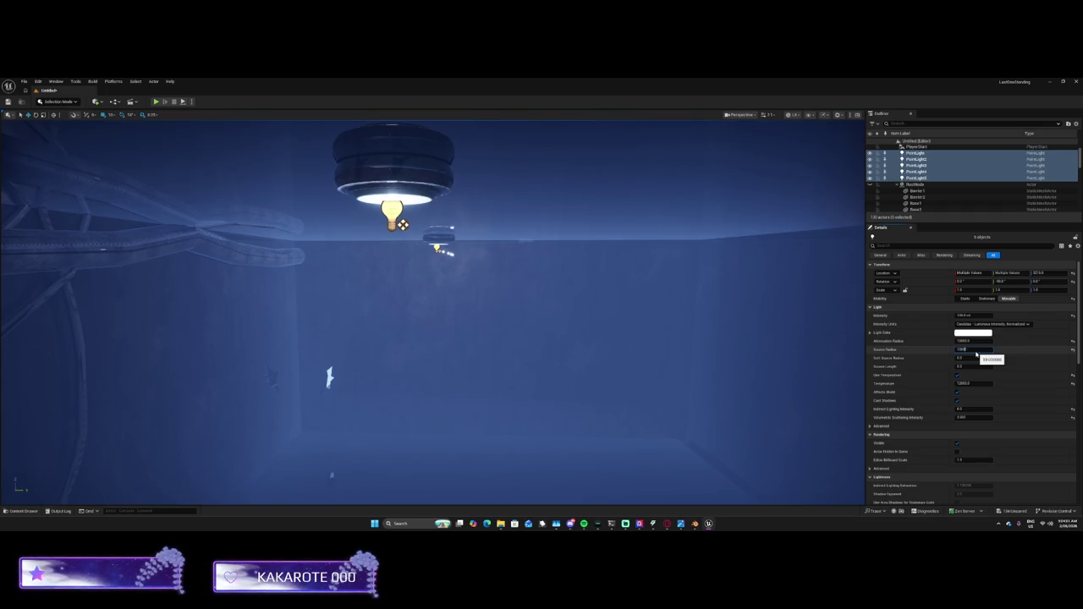
{"action": "key", "text": "Return"}
Set the five lights' shared Source Radius to 10
{"action": "left_click_drag", "start_coordinate": [682, 336], "coordinate": [646, 322]}
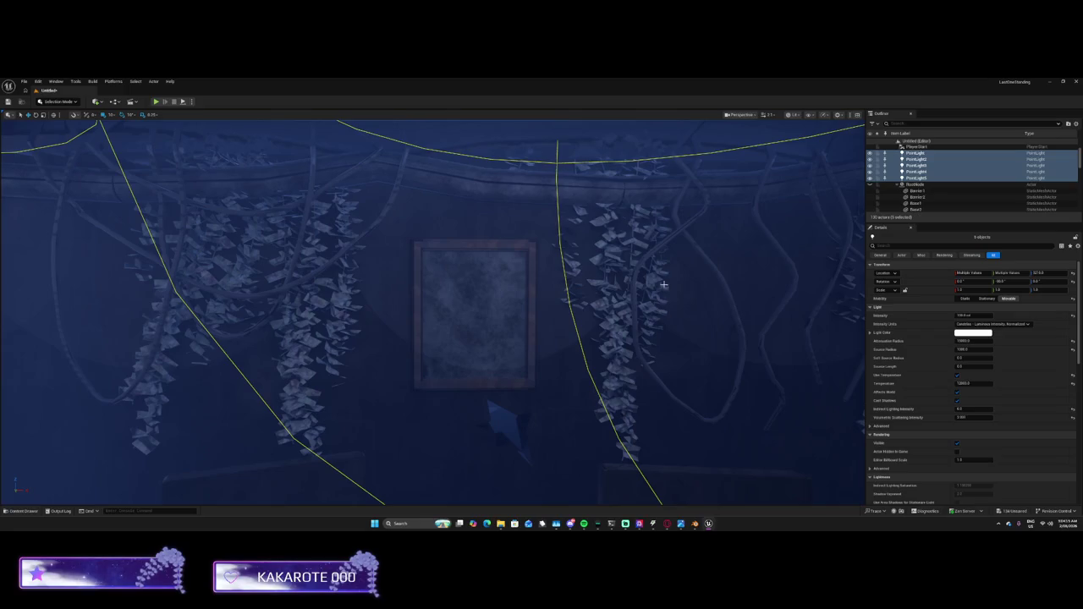
{"action": "left_click", "coordinate": [963, 349]}
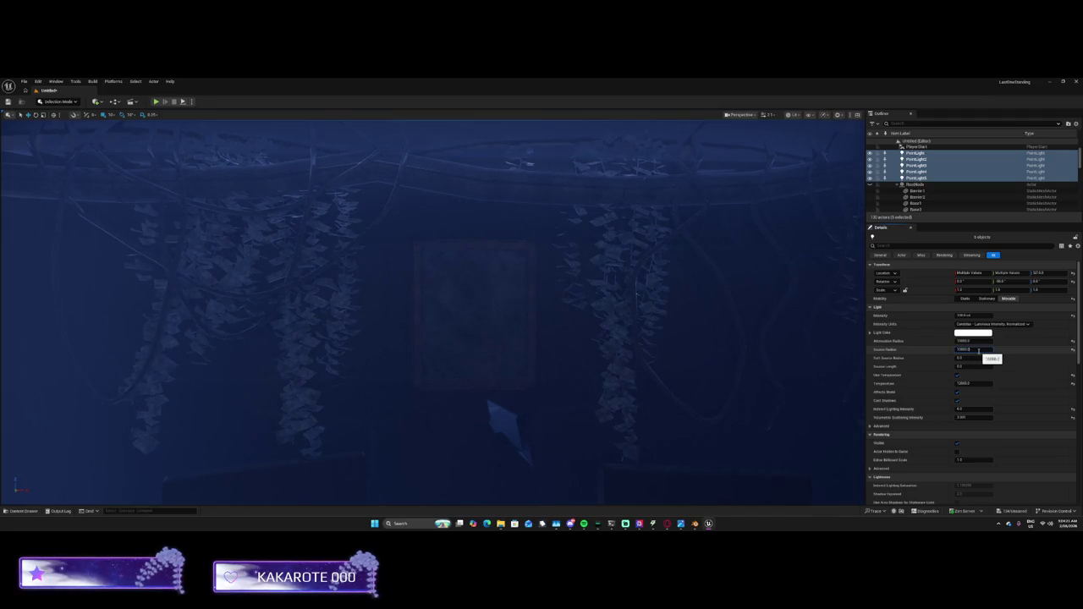
{"action": "type", "text": "10"}
{"action": "key", "text": "Return"}
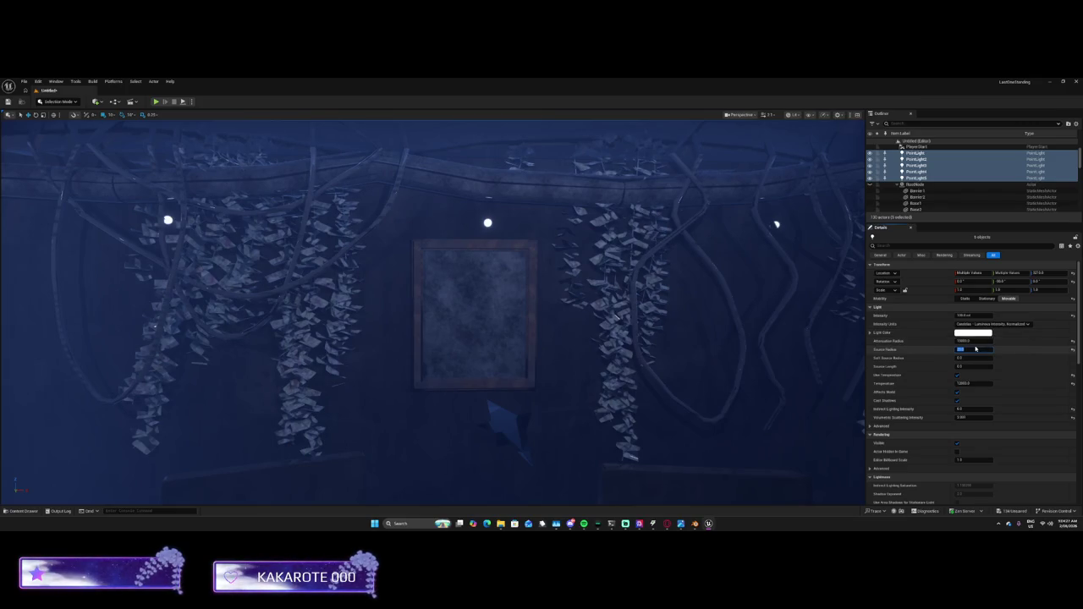
{"action": "key", "text": "Return"}
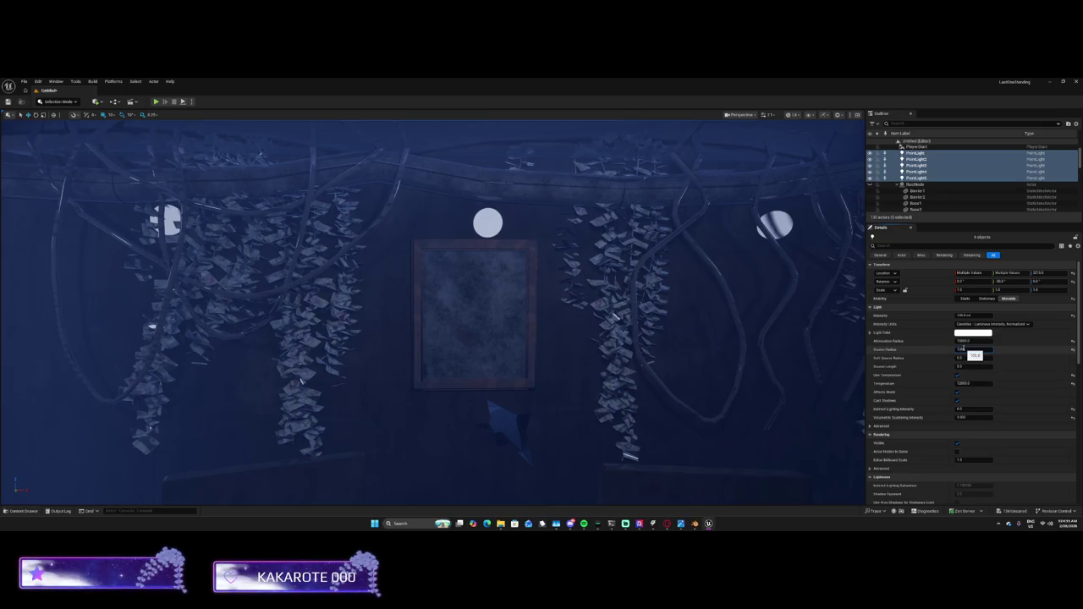
Raise the shared Source Radius to 1000
{"action": "left_click_drag", "start_coordinate": [961, 348], "coordinate": [965, 348]}
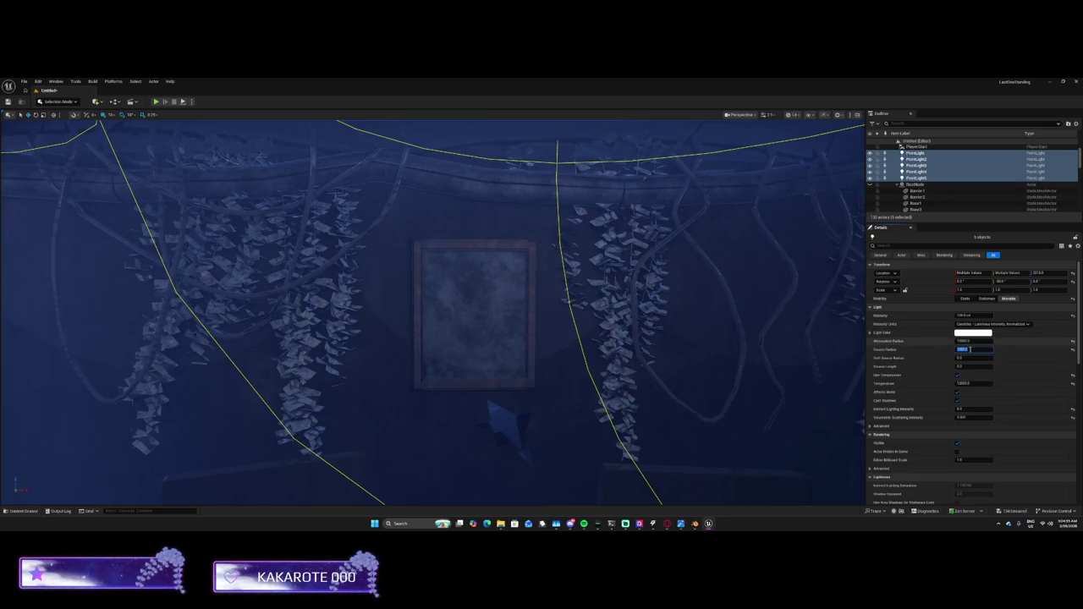
{"action": "left_click", "coordinate": [962, 349]}
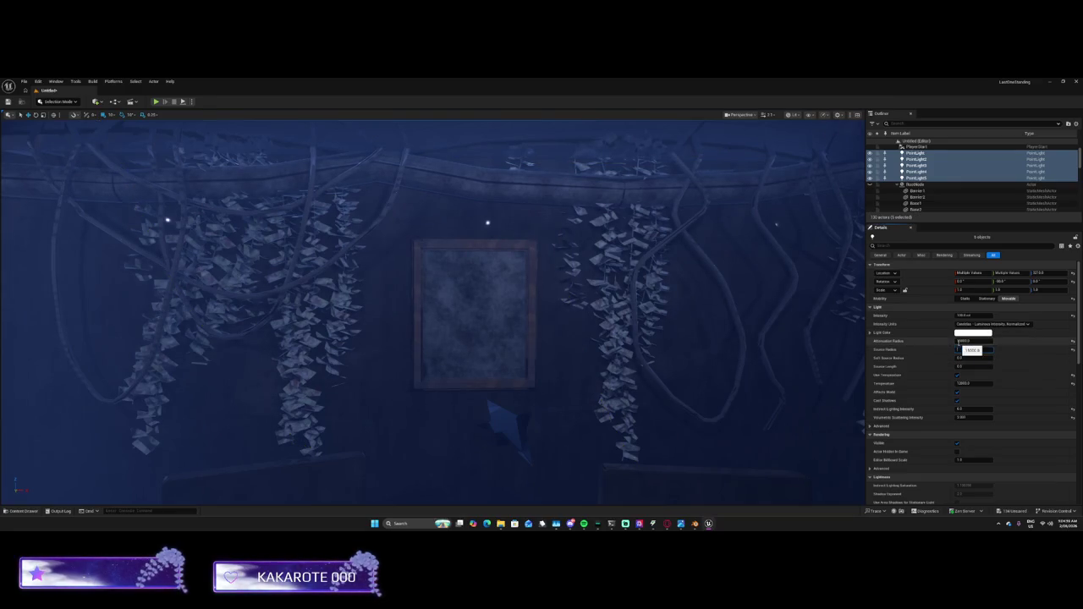
{"action": "type", "text": "0"}
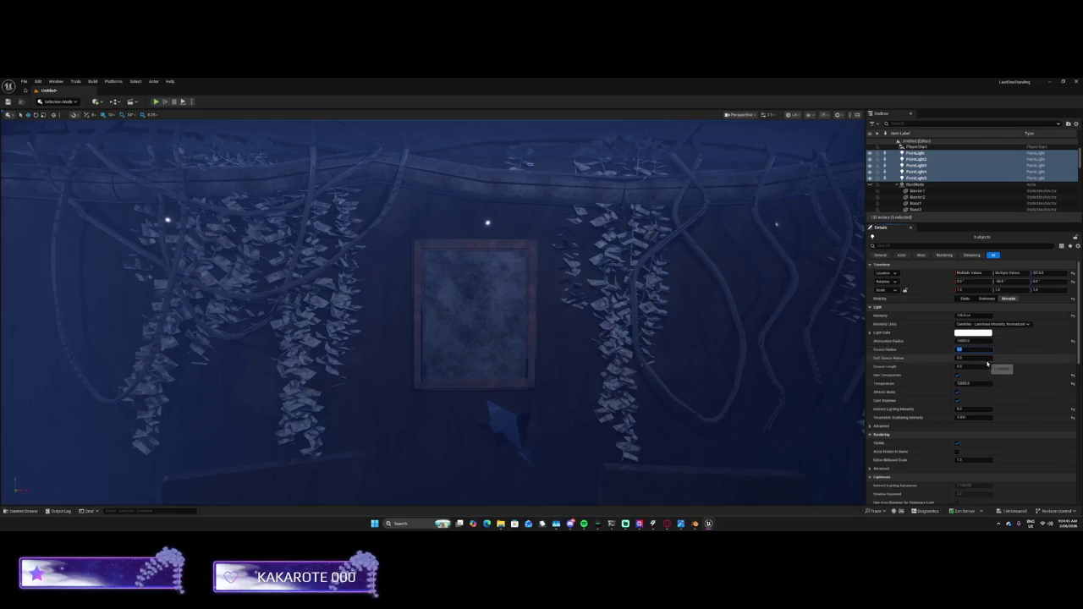
{"action": "type", "text": "00"}
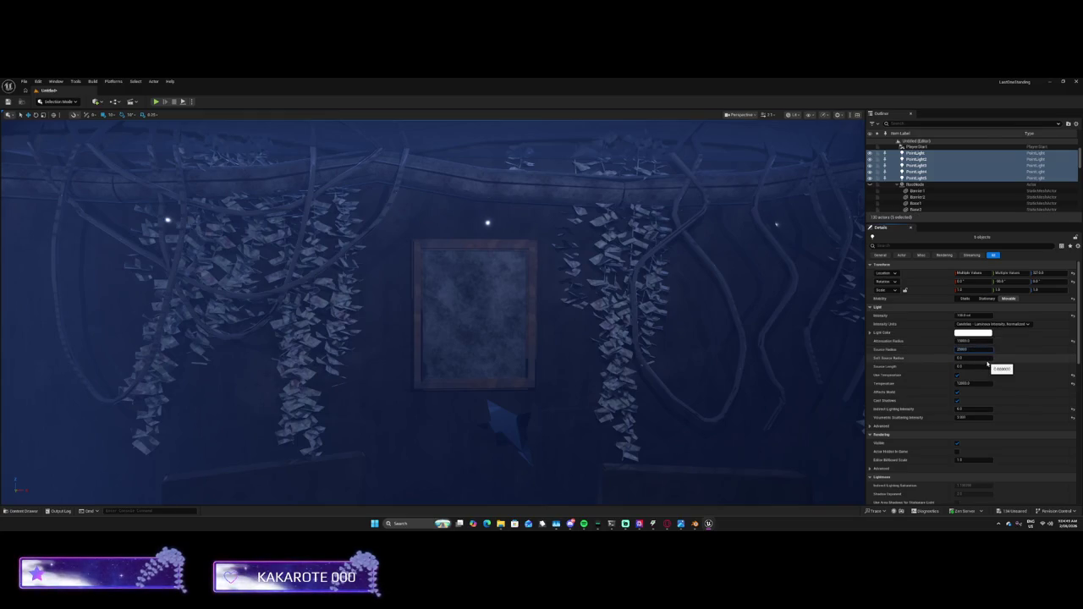
{"action": "key", "text": "Return"}
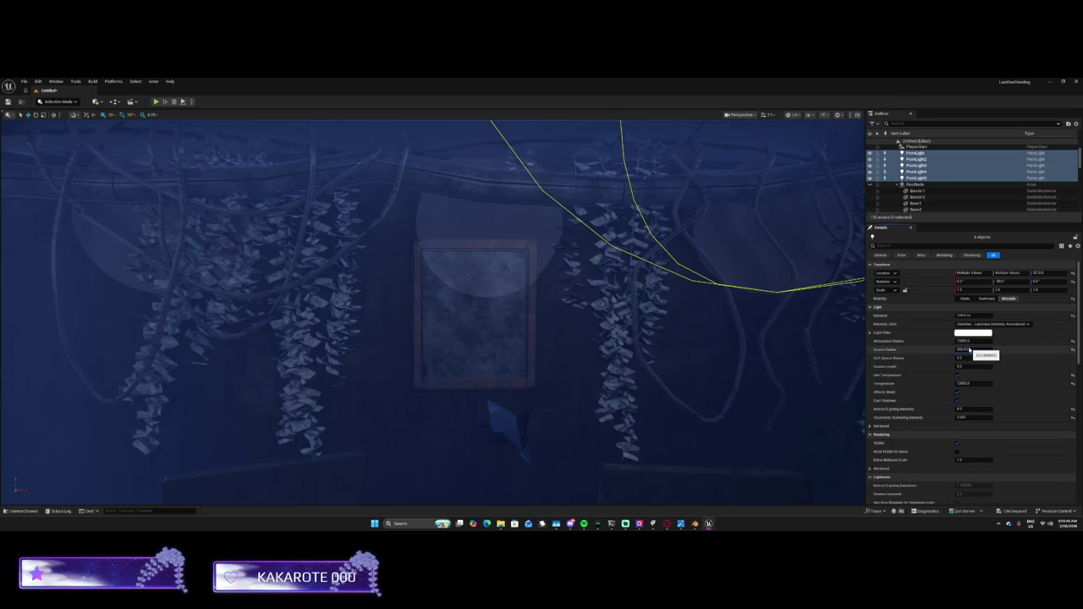
{"action": "left_click", "coordinate": [969, 349]}
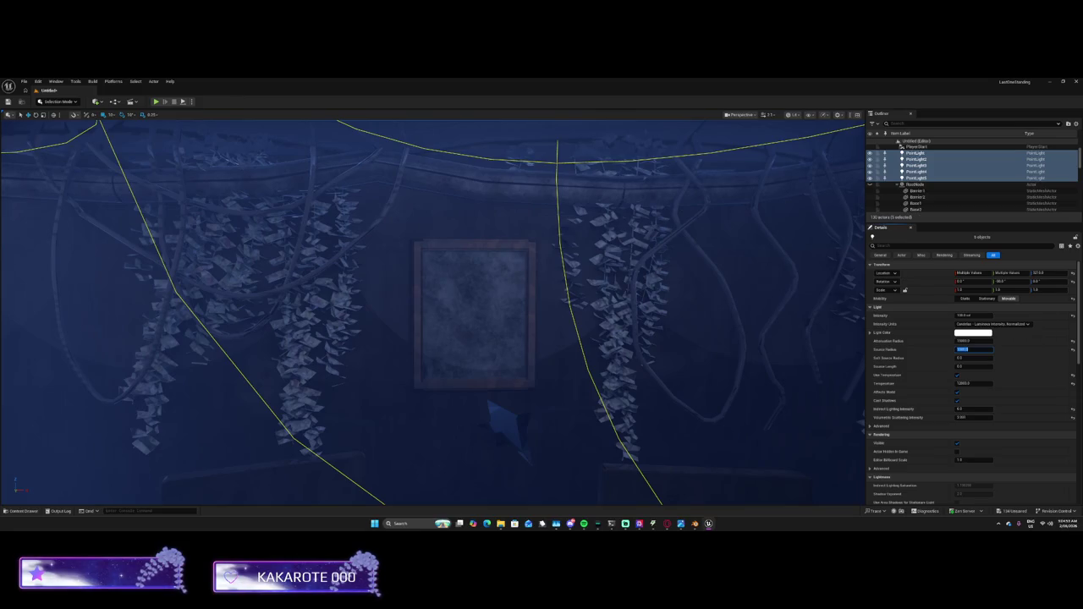
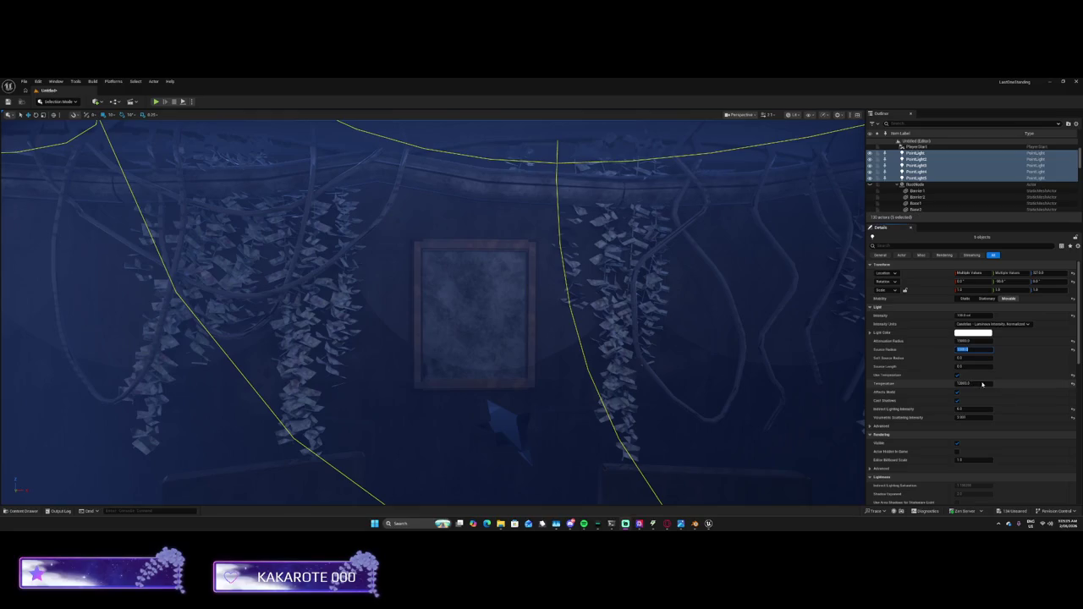
Adjust the point lights' Temperature and turn on Cast Shadows
{"action": "left_click", "coordinate": [976, 383]}
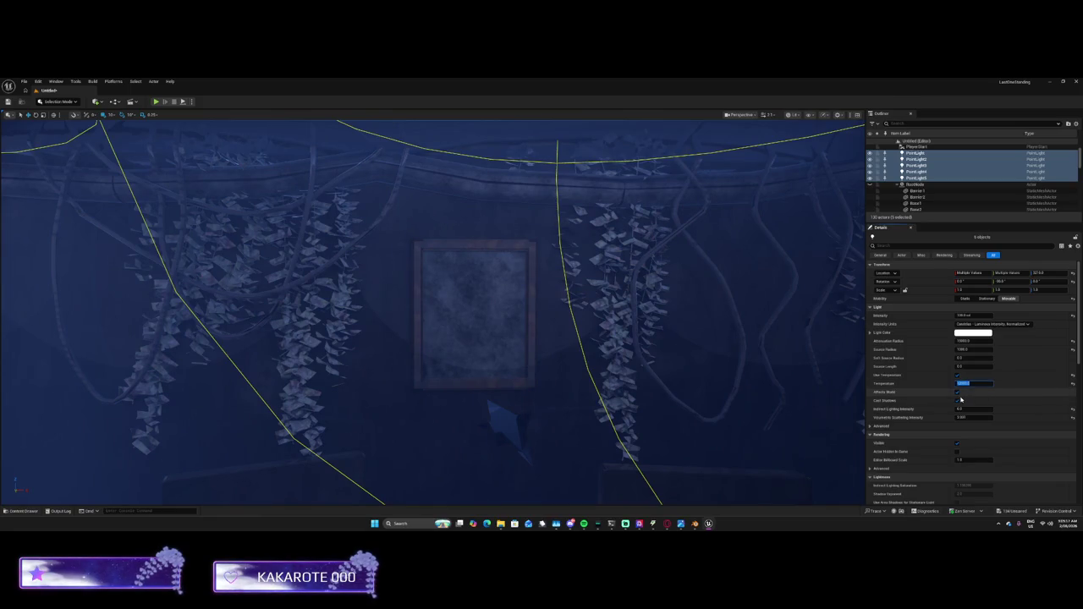
{"action": "left_click", "coordinate": [957, 401]}
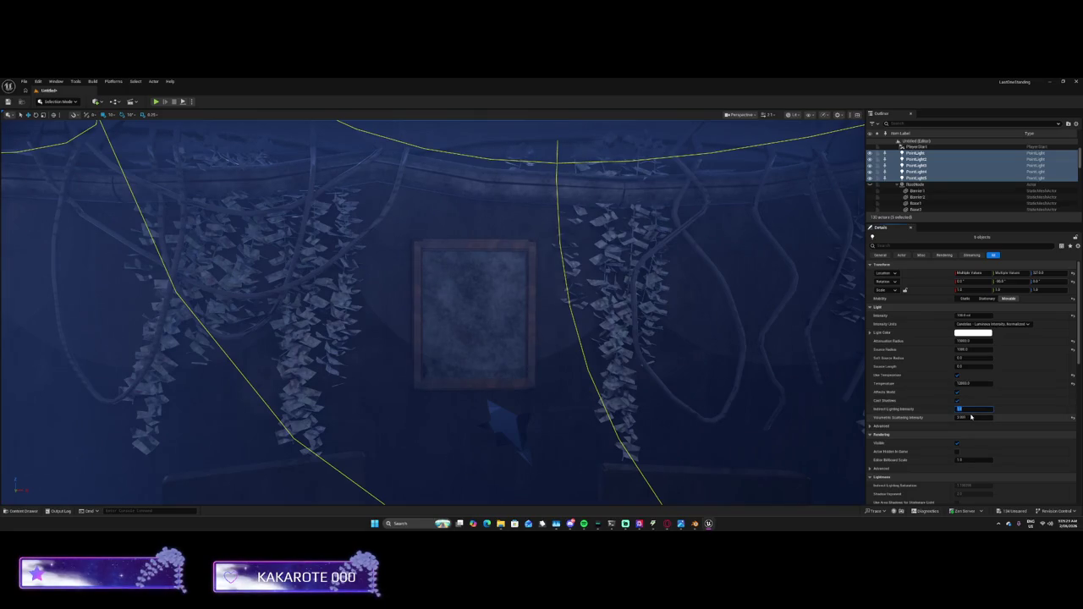
{"action": "key", "text": "super"}
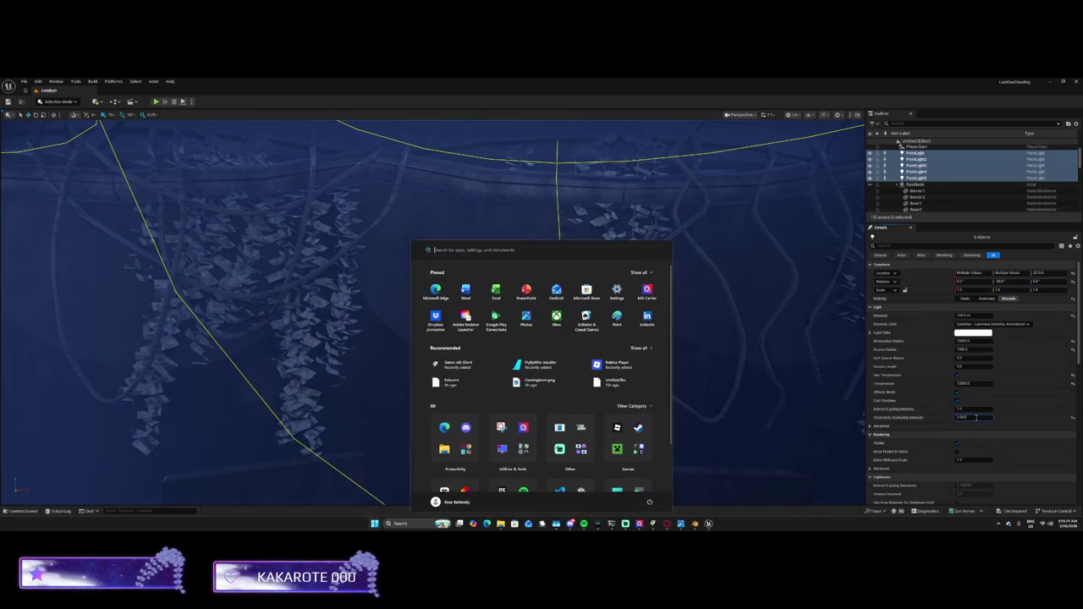
{"action": "key", "text": "super"}
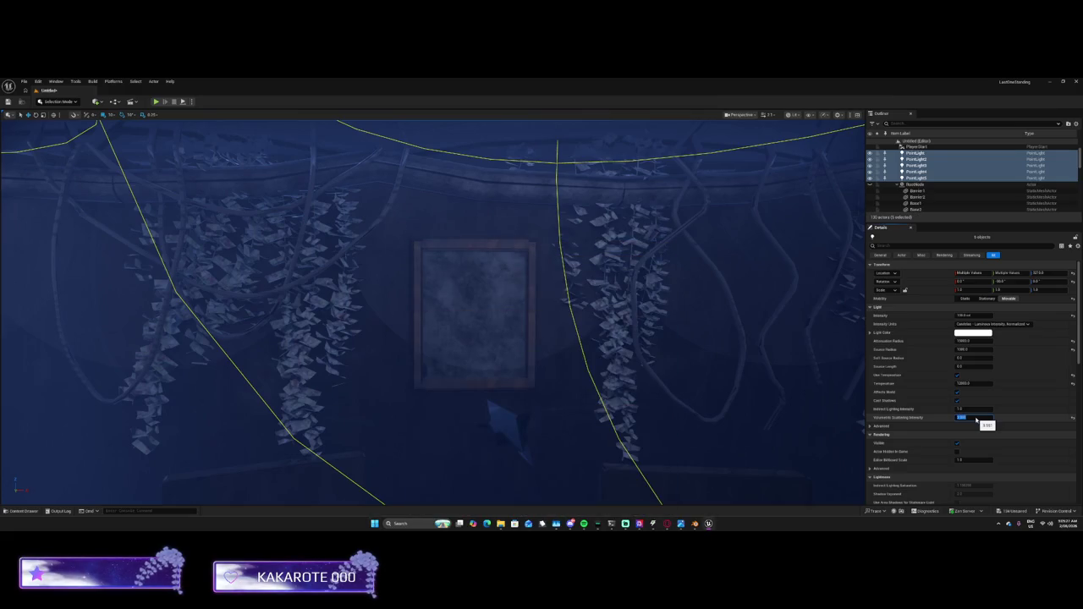
Change the Volumetric Scattering Intensity and expand the Light section's Advanced settings
{"action": "left_click", "coordinate": [974, 418]}
{"action": "left_click", "coordinate": [872, 426]}
{"action": "scroll", "coordinate": [874, 408], "scroll_direction": "down", "scroll_amount": 1}
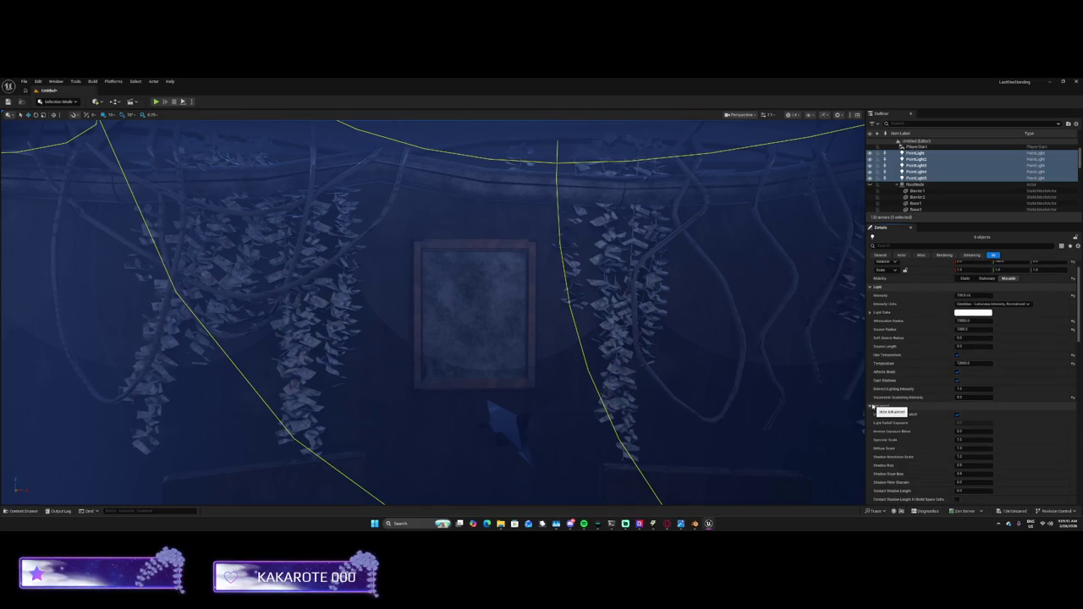
Toggle Use Inverse Squared Falloff off and back on, then collapse Light Advanced
{"action": "left_click", "coordinate": [957, 416]}
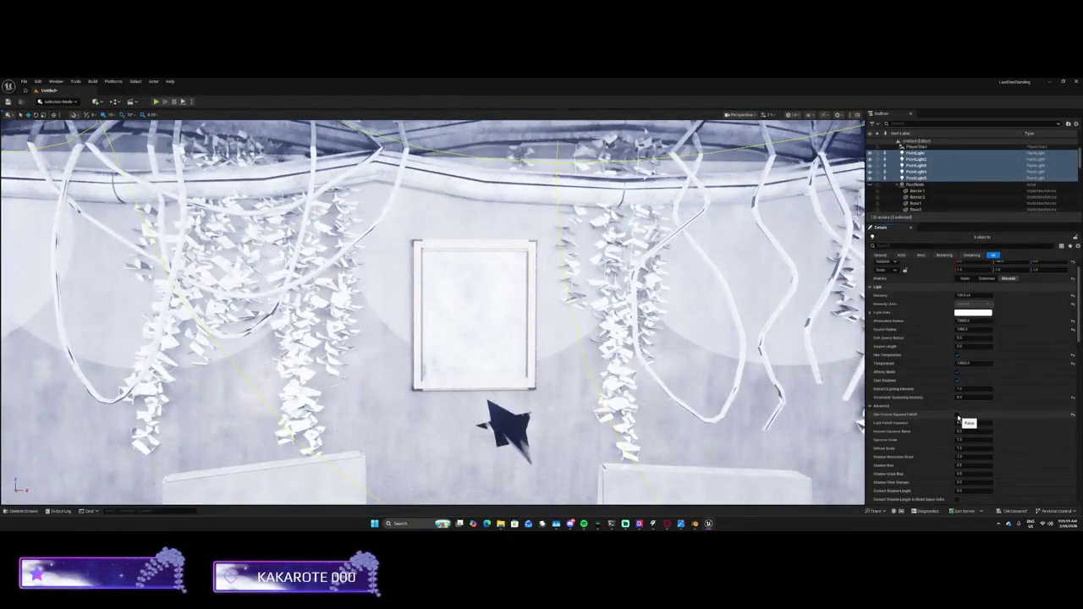
{"action": "left_click", "coordinate": [957, 415]}
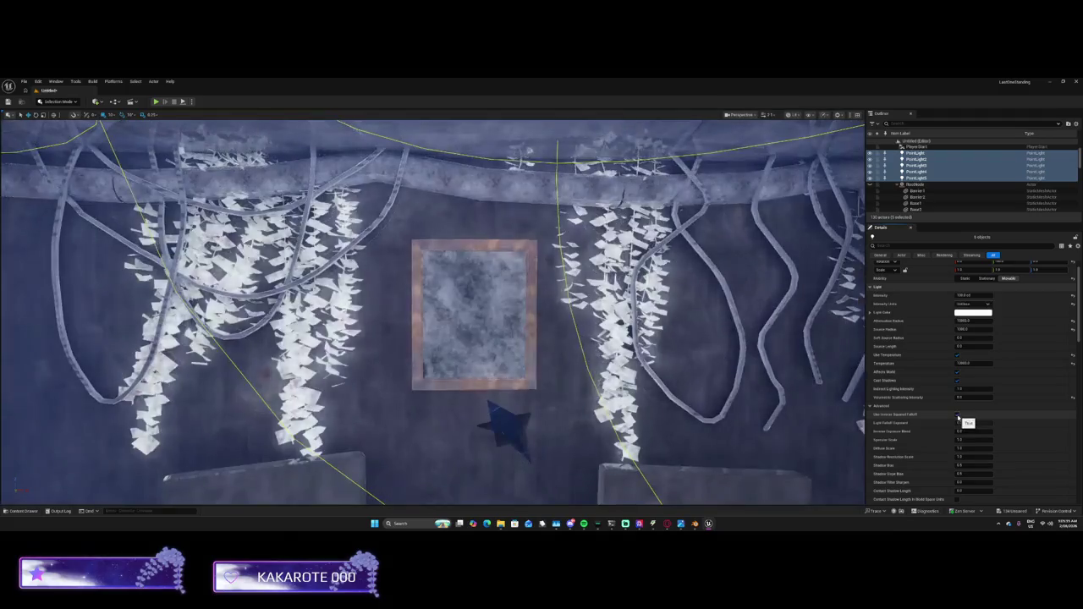
{"action": "scroll", "coordinate": [872, 407], "scroll_direction": "down", "scroll_amount": 2}
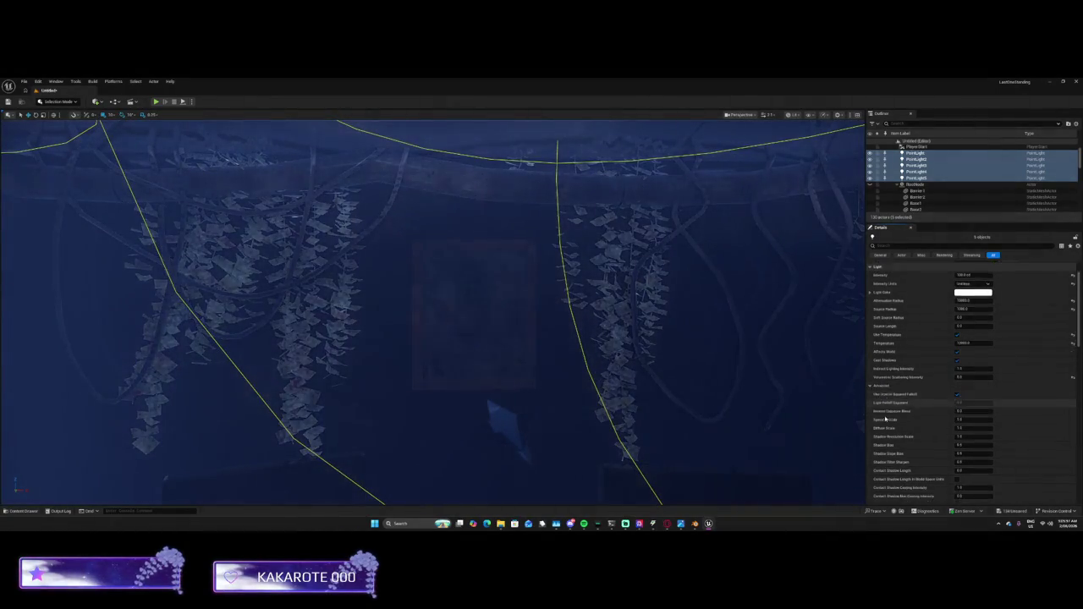
{"action": "left_click", "coordinate": [870, 377]}
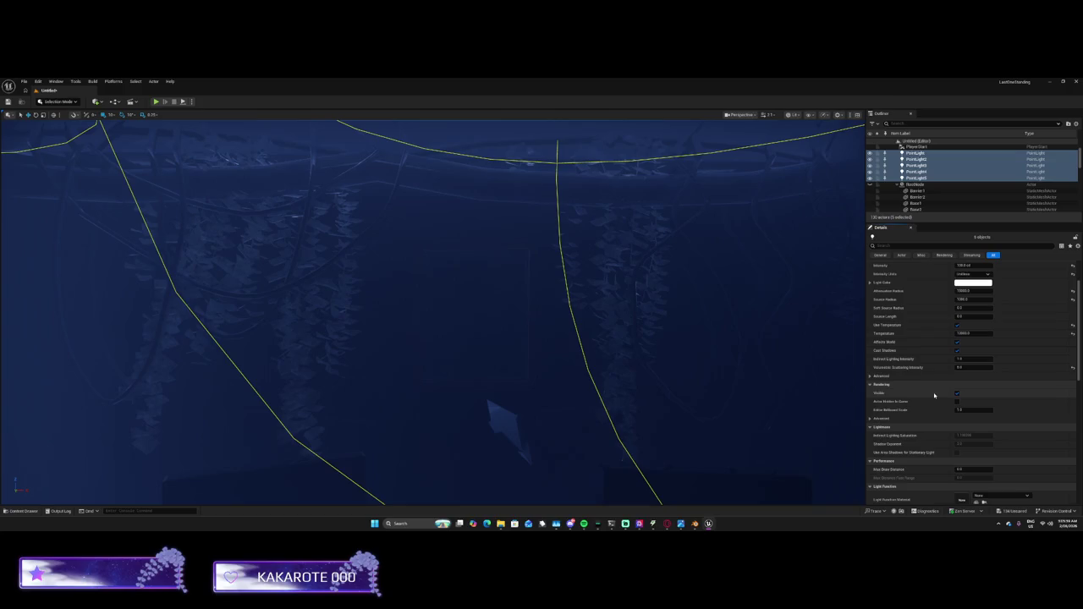
Expand Rendering Advanced and set the Intensity Units to Candelas
{"action": "left_click", "coordinate": [956, 418]}
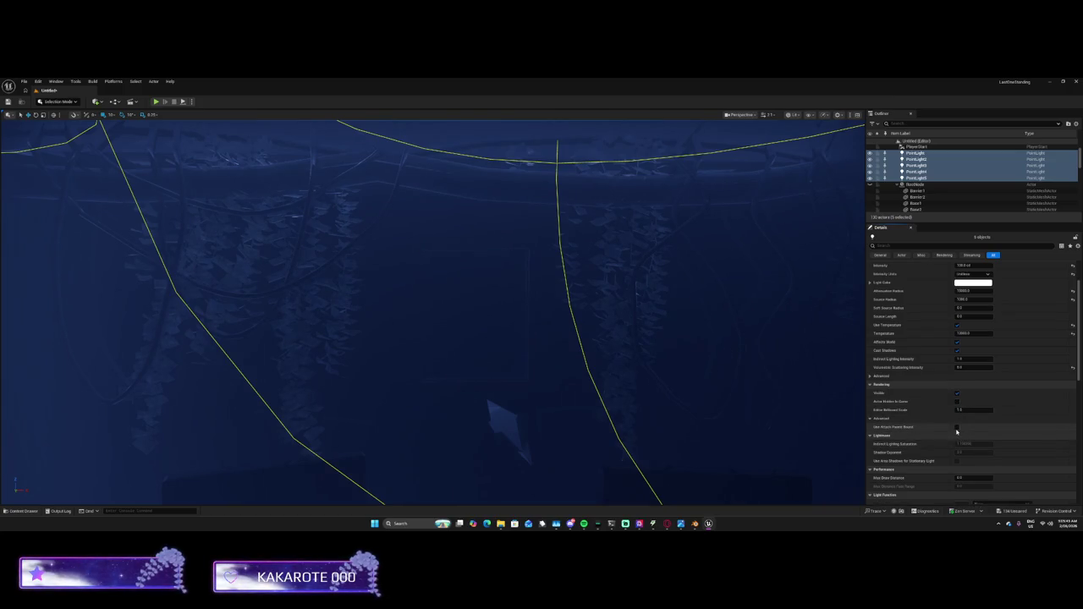
{"action": "scroll", "coordinate": [957, 431], "scroll_direction": "down", "scroll_amount": 3}
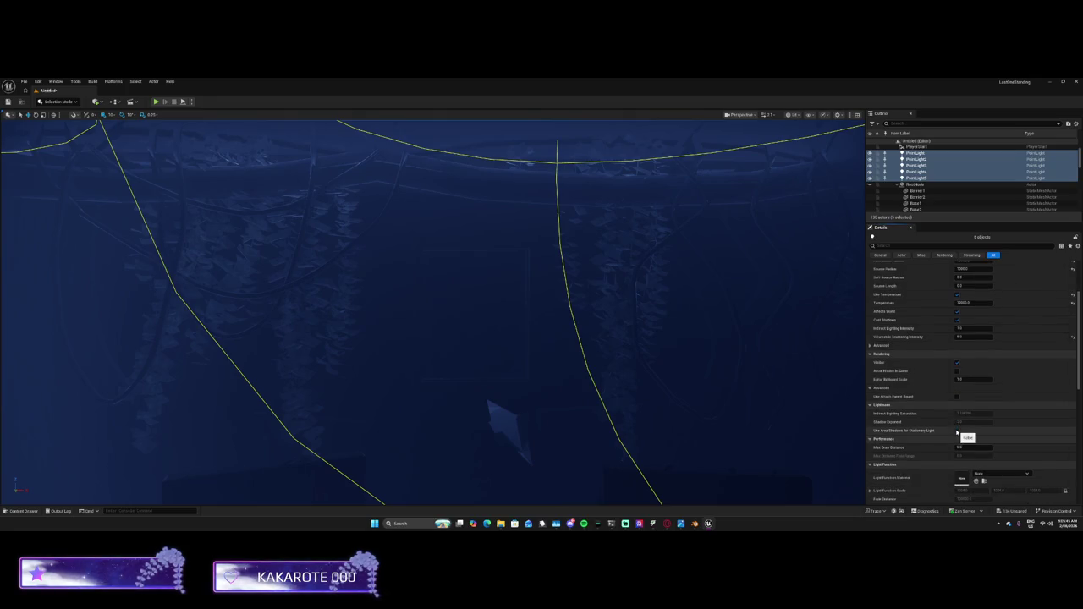
{"action": "scroll", "coordinate": [956, 433], "scroll_direction": "up", "scroll_amount": 3}
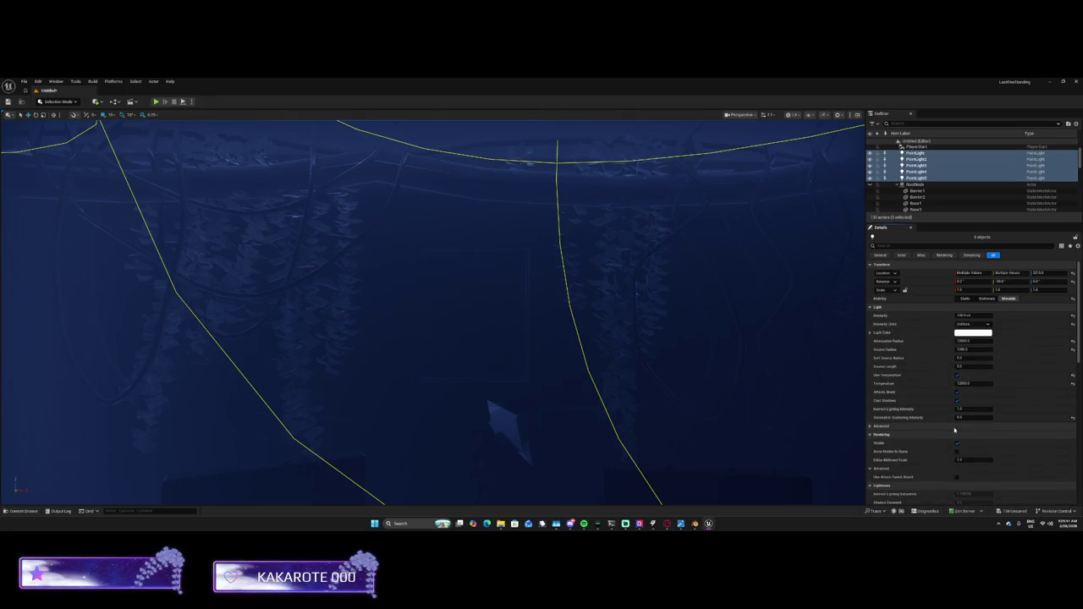
{"action": "scroll", "coordinate": [956, 429], "scroll_direction": "down", "scroll_amount": 3}
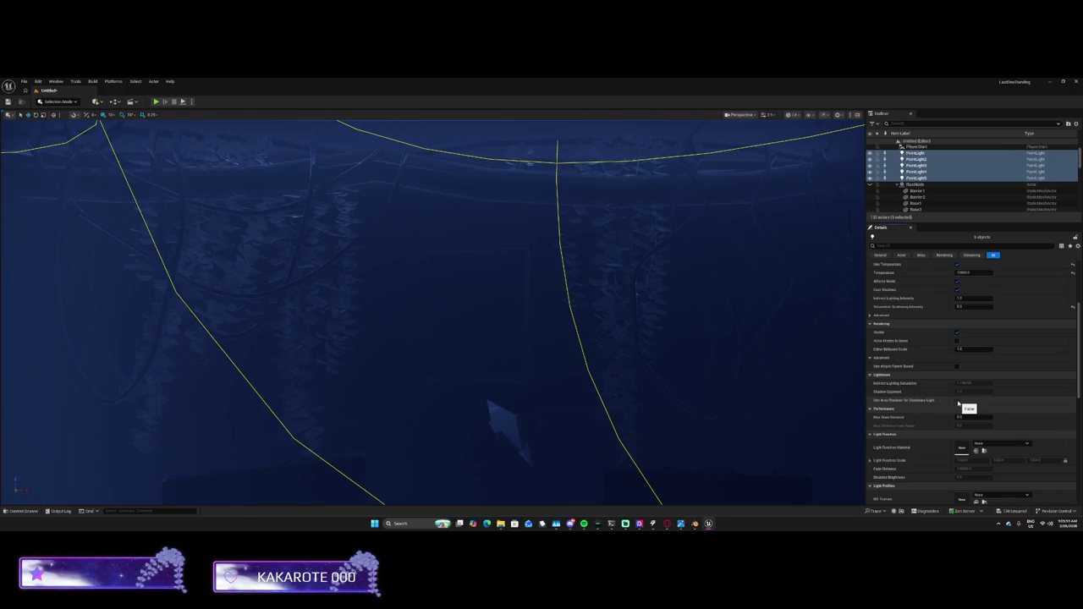
{"action": "scroll", "coordinate": [957, 406], "scroll_direction": "up", "scroll_amount": 6}
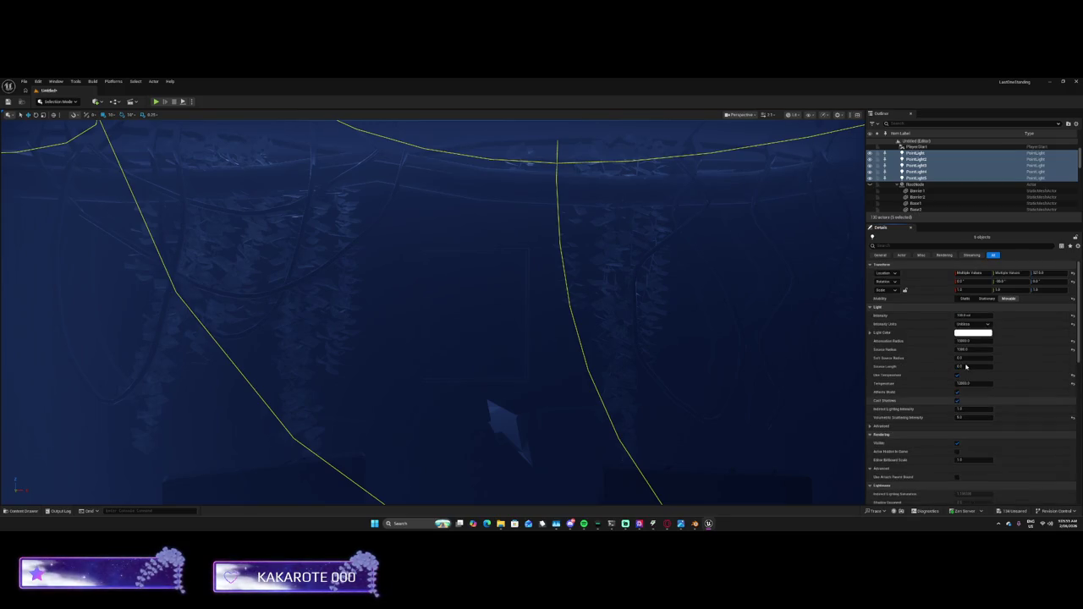
{"action": "left_click", "coordinate": [974, 326]}
{"action": "left_click", "coordinate": [972, 337]}
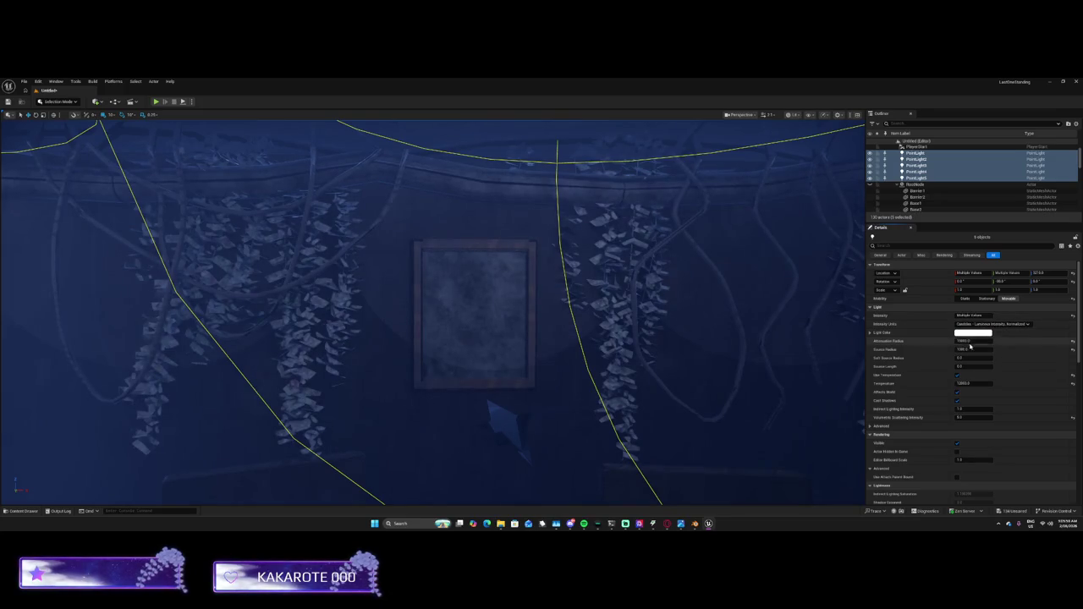
Try Lumens and Nits, settle on EV intensity units, and set Intensity to 5
{"action": "left_click", "coordinate": [961, 324]}
{"action": "left_click", "coordinate": [981, 342]}
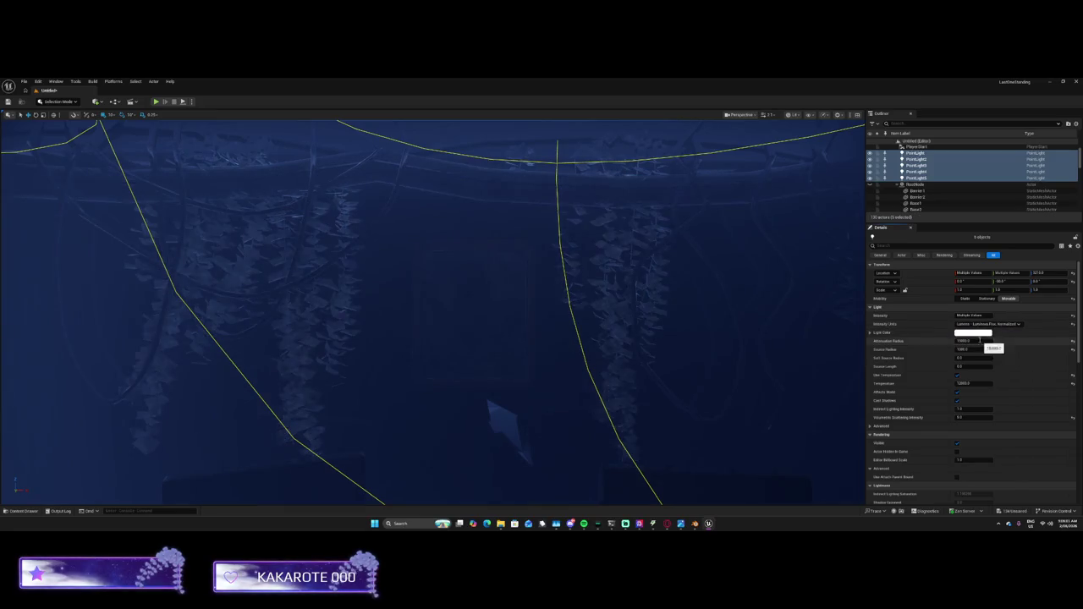
{"action": "left_click", "coordinate": [982, 325]}
{"action": "left_click", "coordinate": [979, 354]}
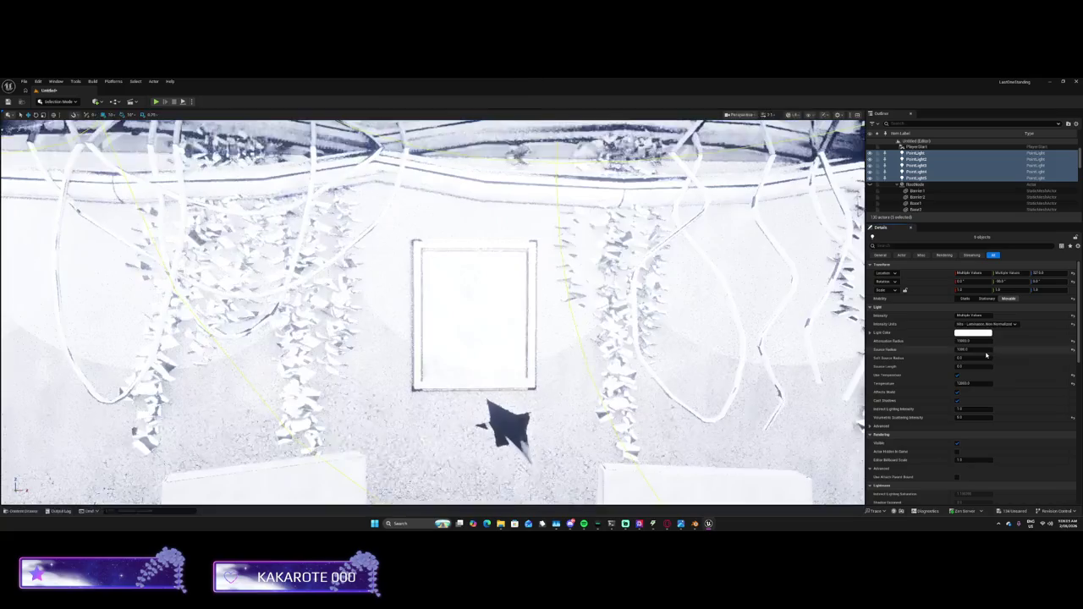
{"action": "left_click", "coordinate": [981, 325]}
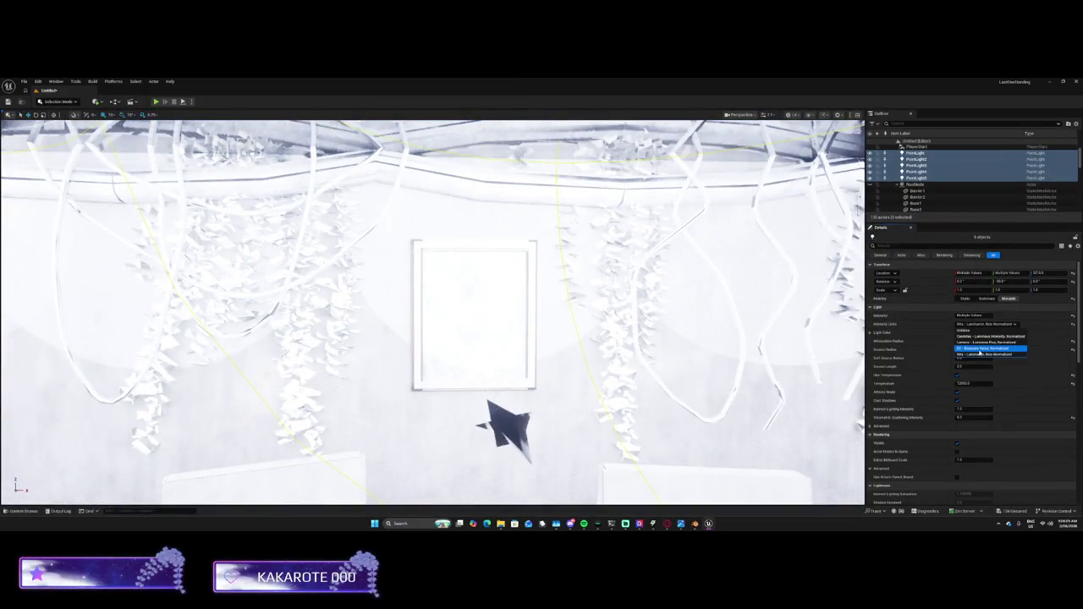
{"action": "left_click", "coordinate": [981, 348]}
{"action": "left_click", "coordinate": [981, 324]}
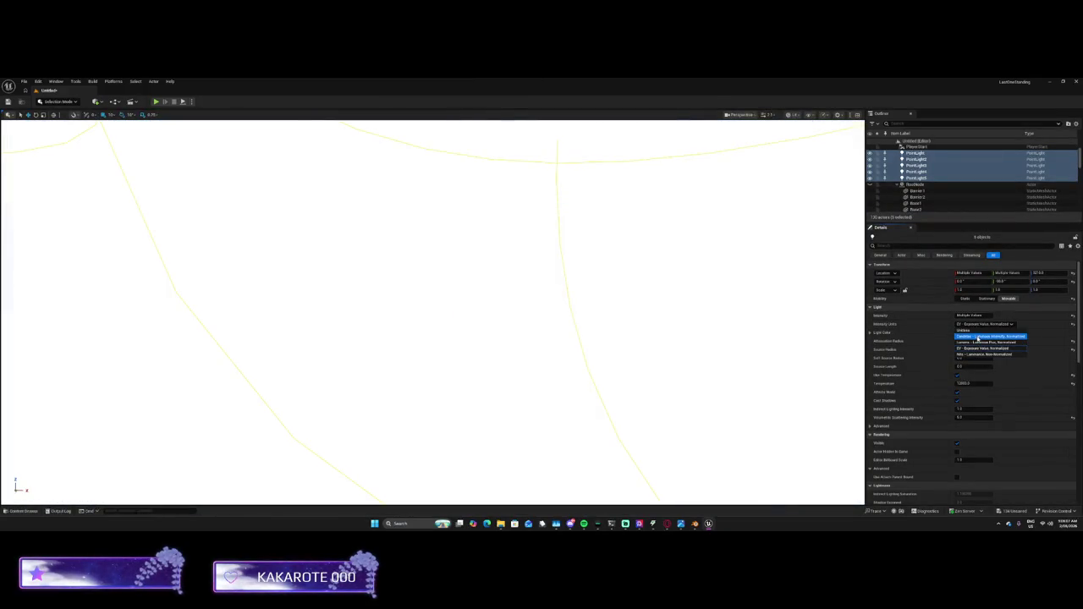
{"action": "left_click", "coordinate": [982, 325]}
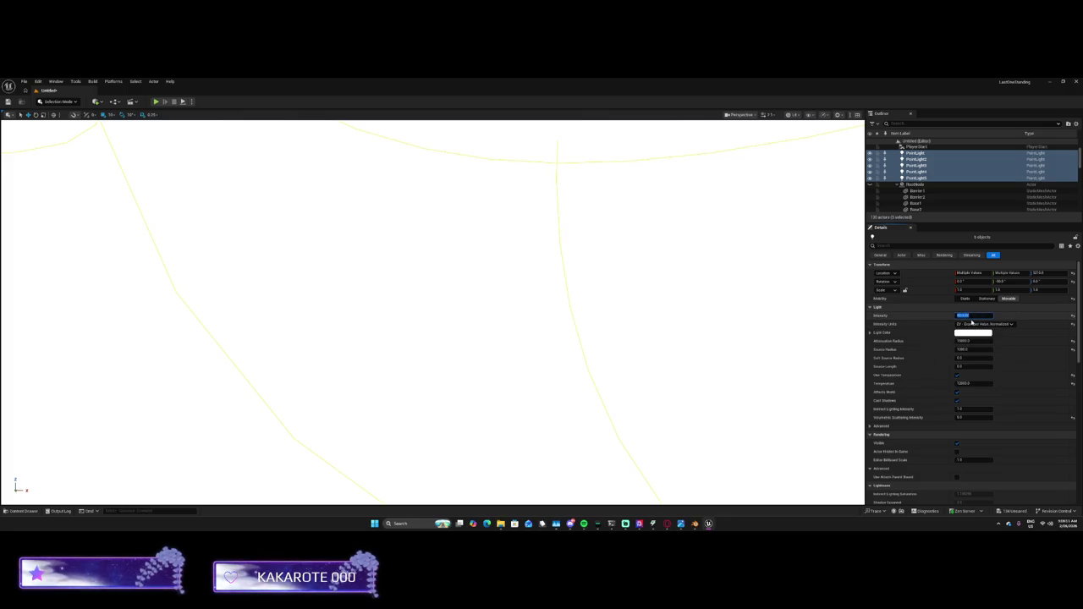
{"action": "type", "text": "5"}
{"action": "key", "text": "Return"}
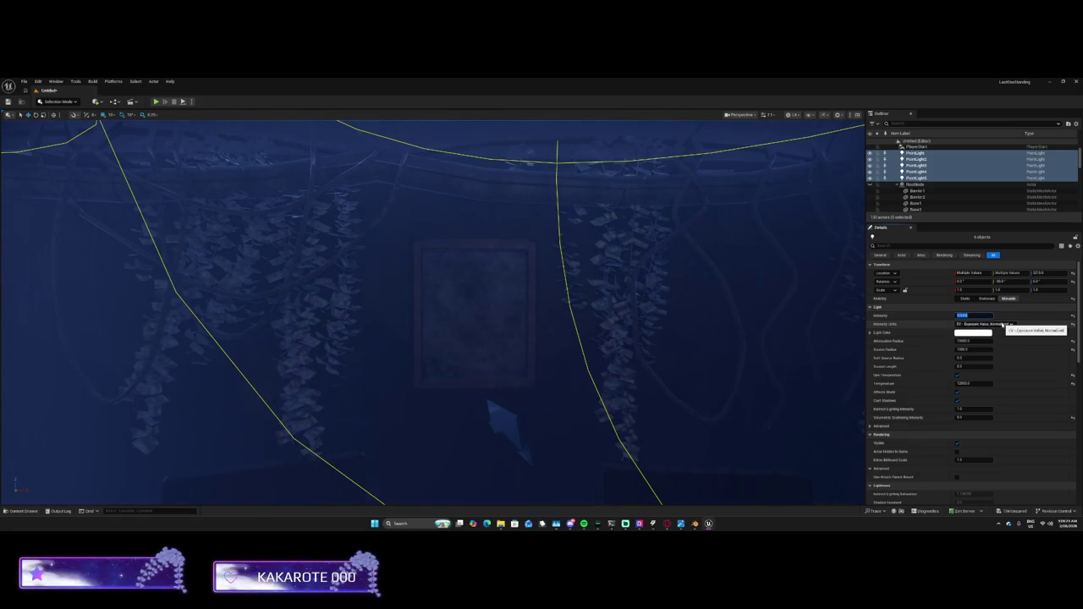
Try several higher and lower EV intensity values on the point lights
{"action": "key", "text": "Return"}
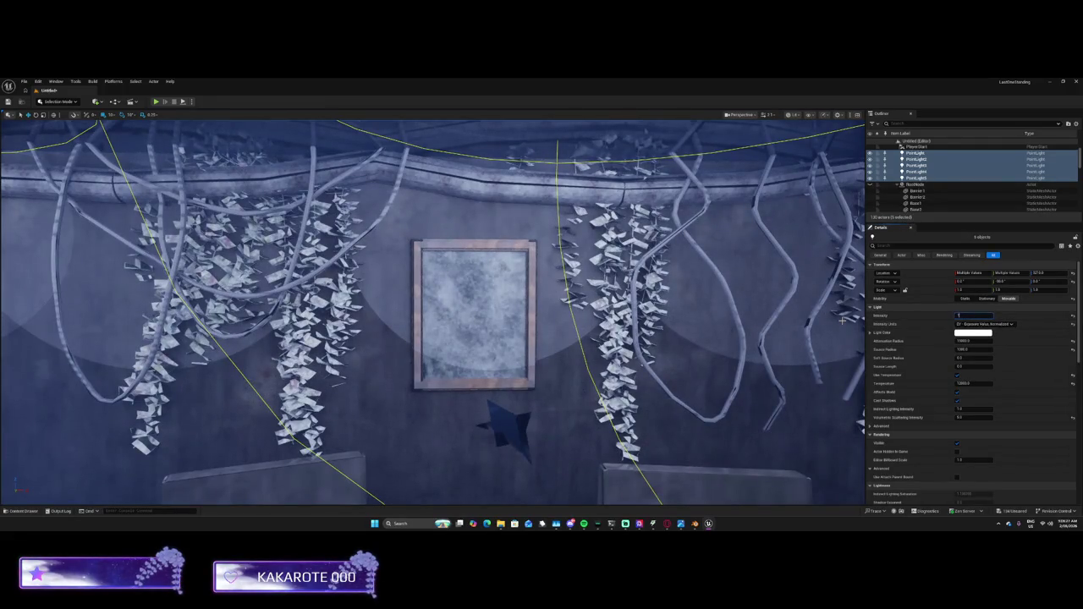
{"action": "key", "text": "Return"}
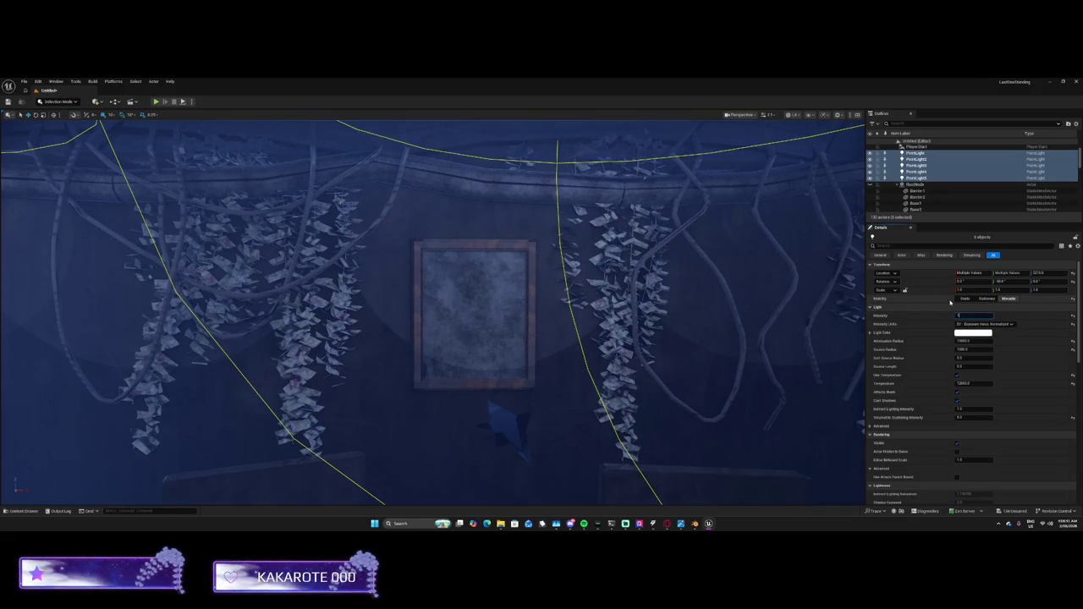
{"action": "key", "text": "Return"}
{"action": "mouse_move", "coordinate": [677, 311]}
{"action": "left_mouse_down"}
{"action": "mouse_move", "coordinate": [668, 315]}
{"action": "mouse_move", "coordinate": [678, 312]}
{"action": "left_mouse_up"}
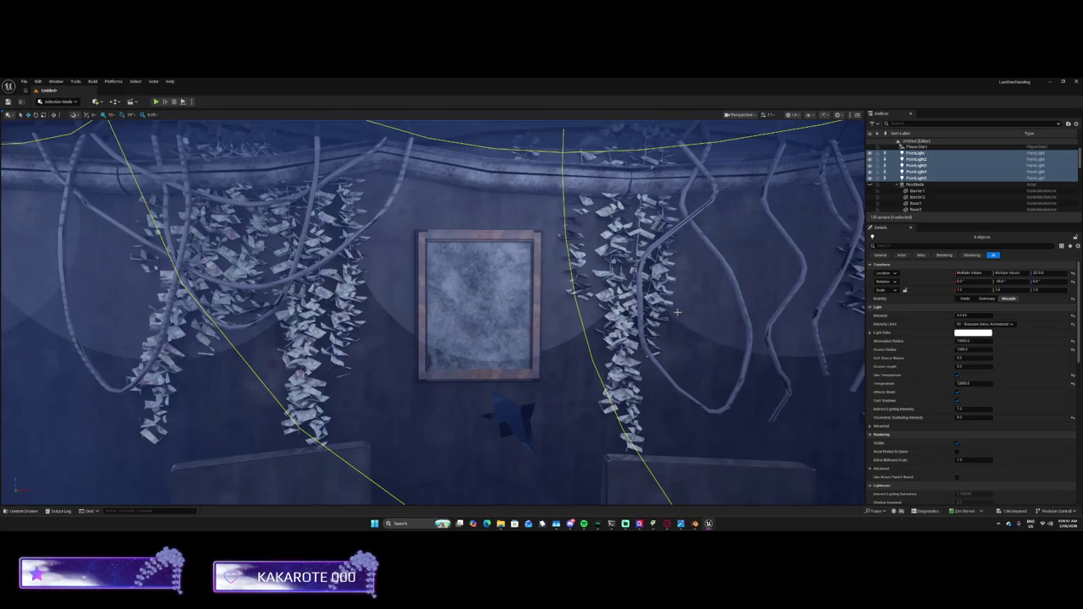
Change the lights' Source Radius, then raise the Intensity again
{"action": "left_click", "coordinate": [967, 348]}
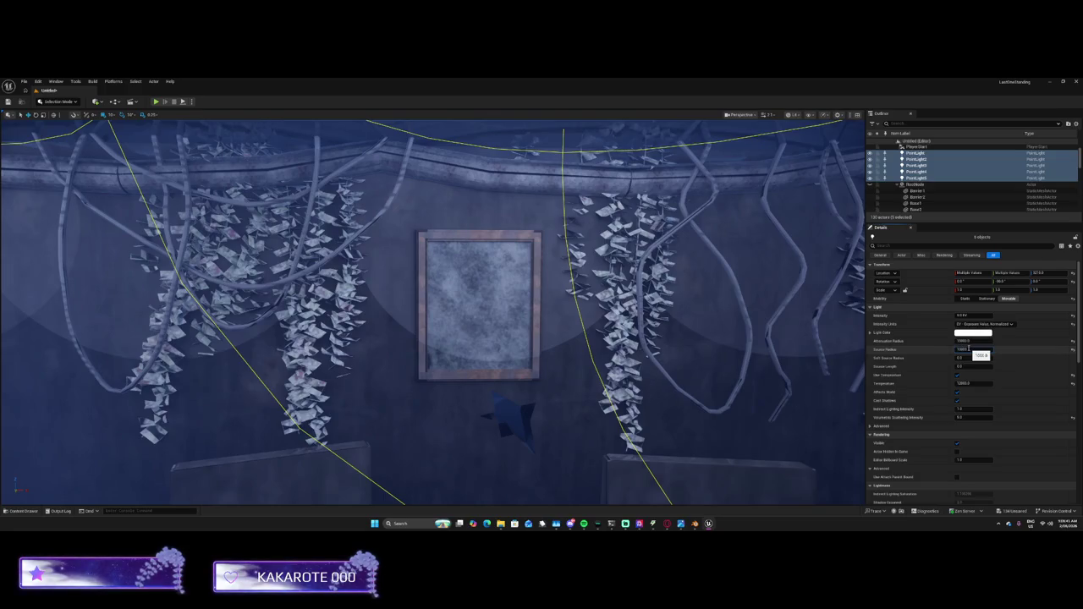
{"action": "key", "text": "Return"}
{"action": "left_click", "coordinate": [962, 315]}
{"action": "key", "text": "Return"}
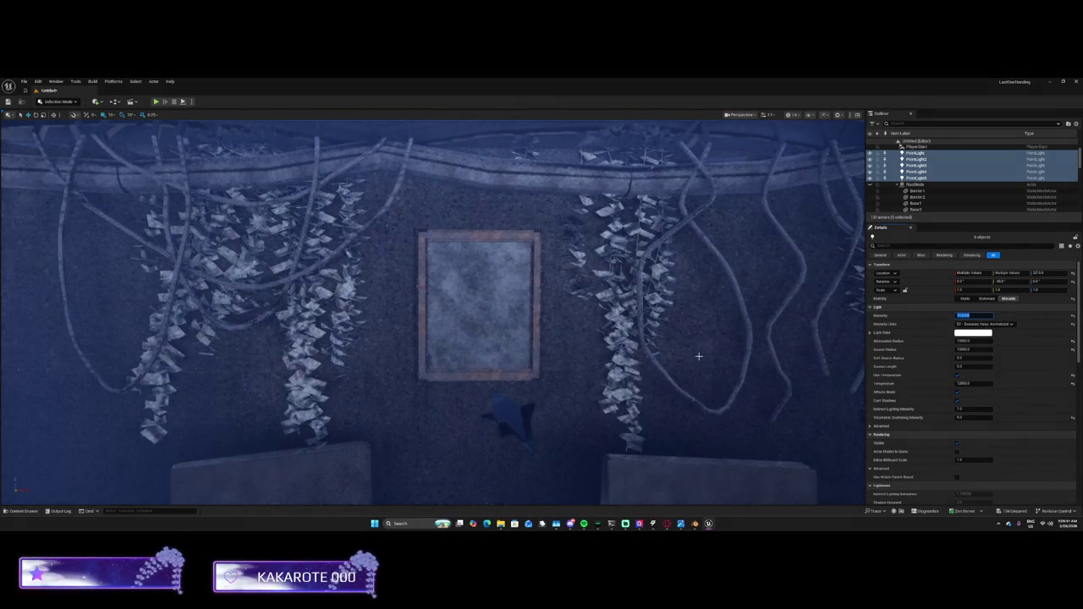
Reduce the five point lights' Source Radius in the Details panel
{"action": "scroll", "coordinate": [433, 313], "scroll_direction": "down", "scroll_amount": 5}
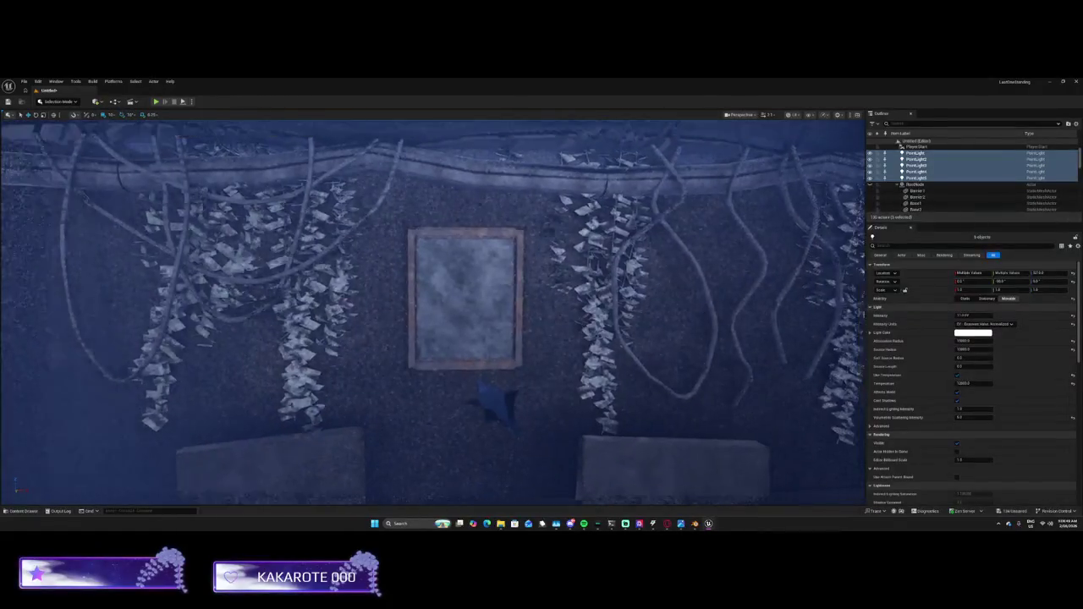
{"action": "scroll", "coordinate": [433, 313], "scroll_direction": "down", "scroll_amount": 5}
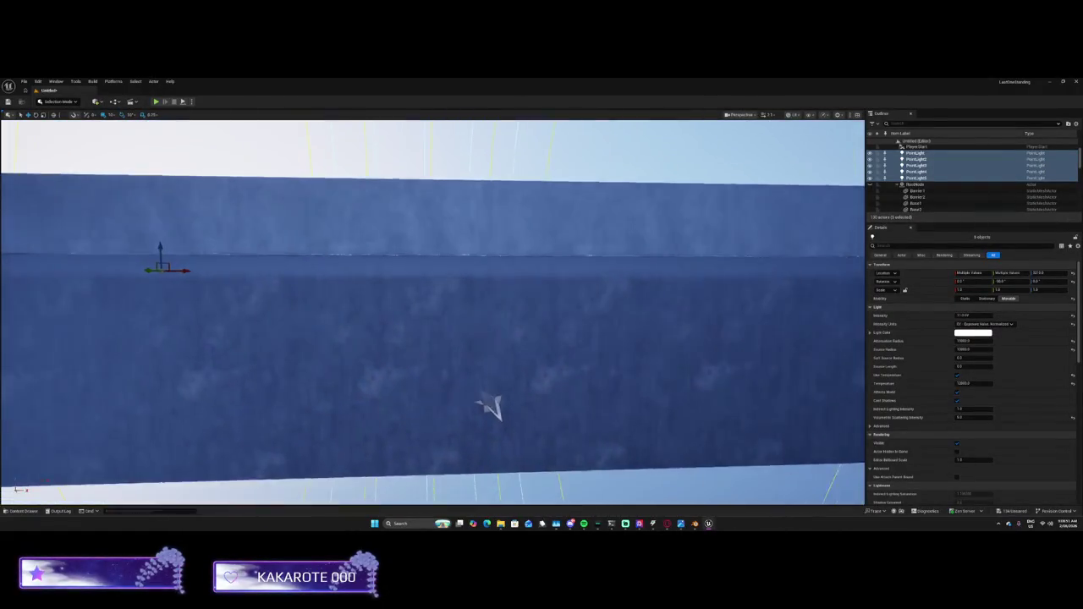
{"action": "scroll", "coordinate": [433, 313], "scroll_direction": "down", "scroll_amount": 5}
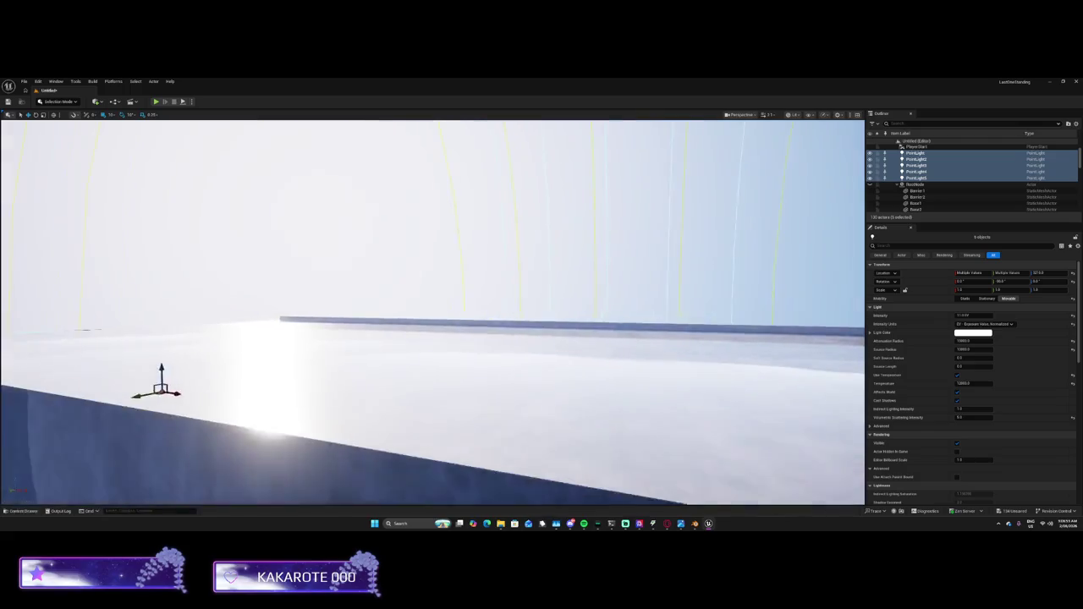
{"action": "scroll", "coordinate": [433, 313], "scroll_direction": "down", "scroll_amount": 5}
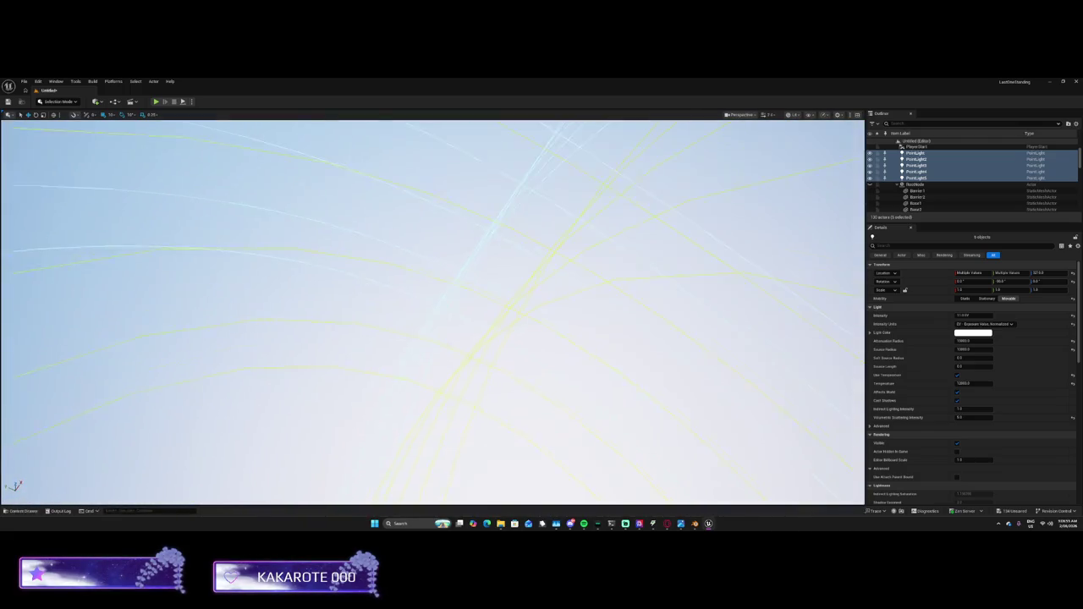
{"action": "scroll", "coordinate": [433, 313], "scroll_direction": "down", "scroll_amount": 2}
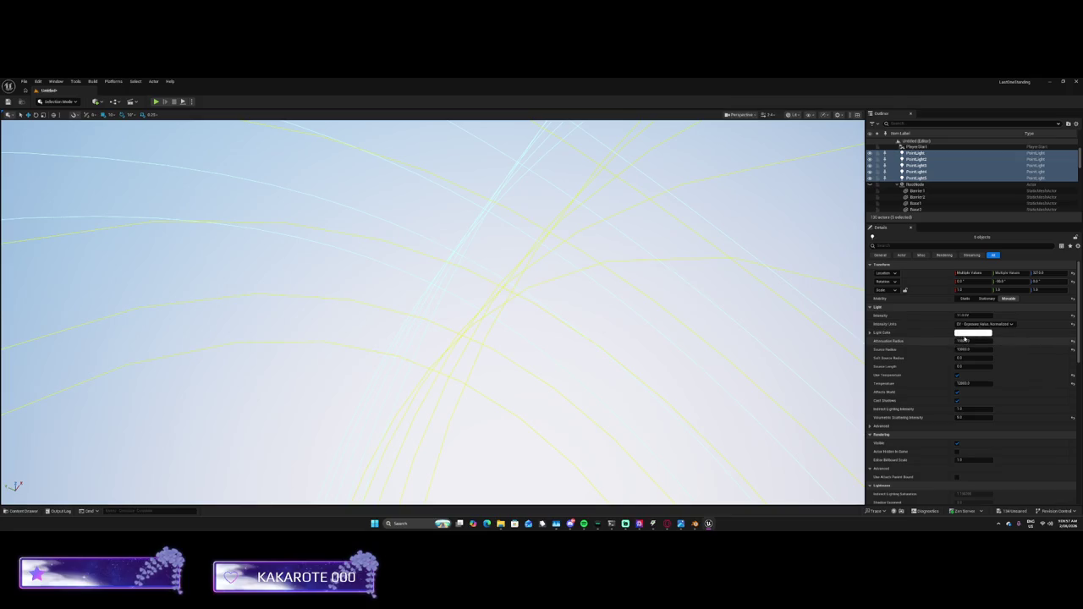
{"action": "left_click", "coordinate": [969, 350]}
{"action": "key", "text": "Return"}
Cut the lights' Attenuation Radius to a small value and view the dark interior
{"action": "left_click_drag", "start_coordinate": [739, 355], "coordinate": [742, 406]}
{"action": "left_click", "coordinate": [975, 341]}
{"action": "key", "text": "Return"}
{"action": "left_click_drag", "start_coordinate": [308, 220], "coordinate": [308, 249]}
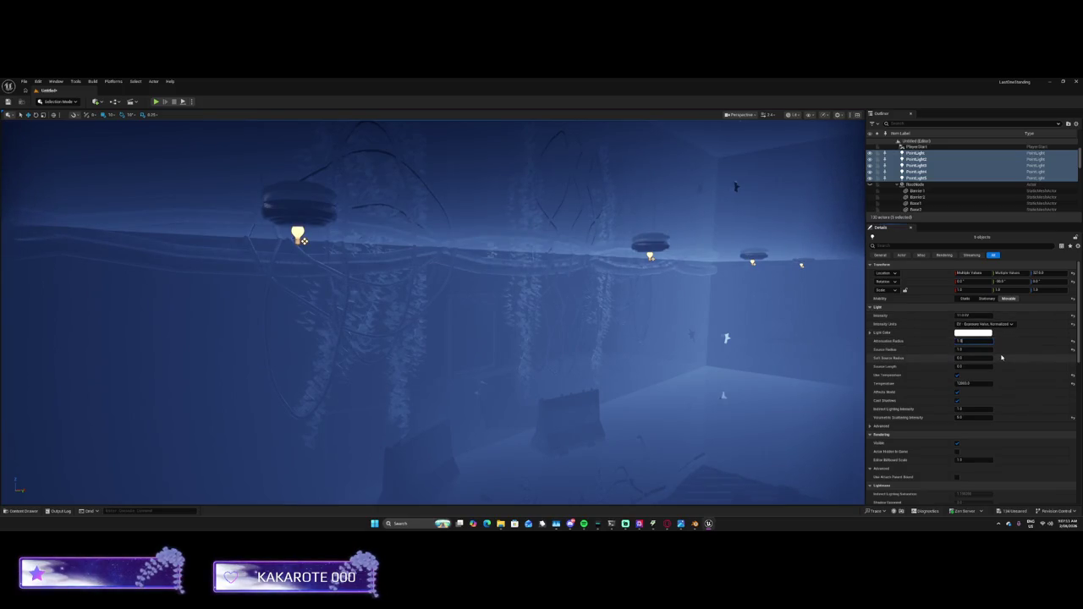
Set the point lights' Attenuation Radius to 1000
{"action": "left_click", "coordinate": [978, 342]}
{"action": "type", "text": "1000"}
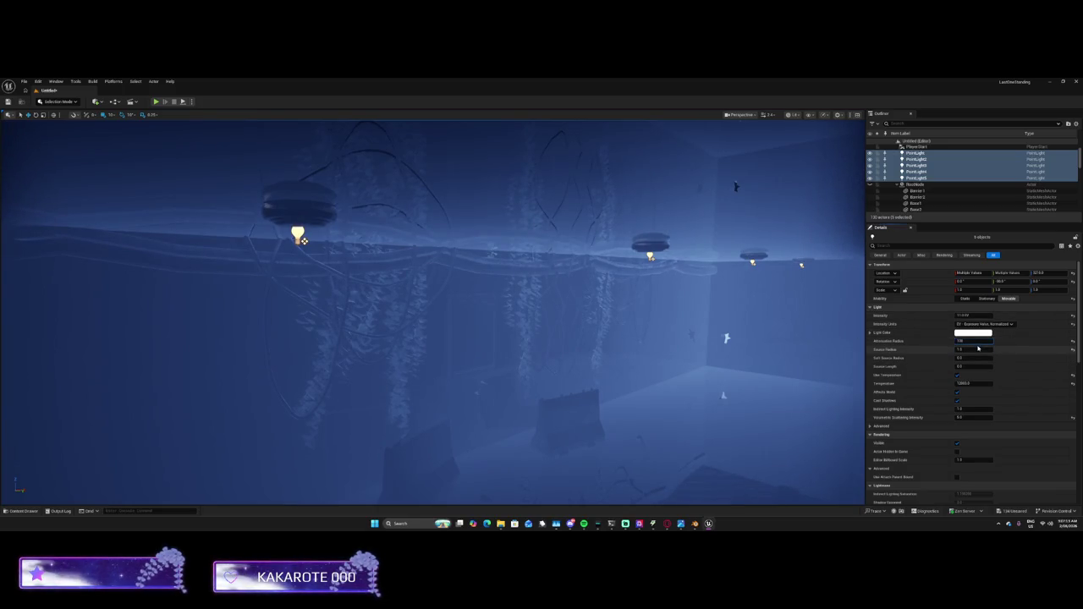
{"action": "key", "text": "Return"}
Set the point lights' Source Radius to 1000, after briefly trying 10
{"action": "left_click", "coordinate": [985, 349]}
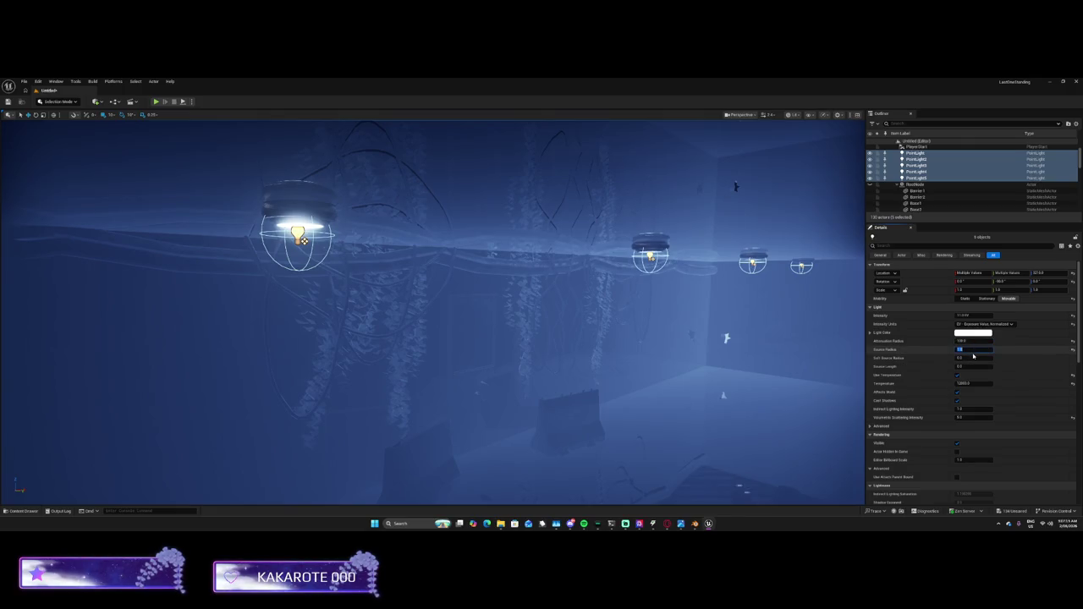
{"action": "type", "text": "10"}
{"action": "key", "text": "Return"}
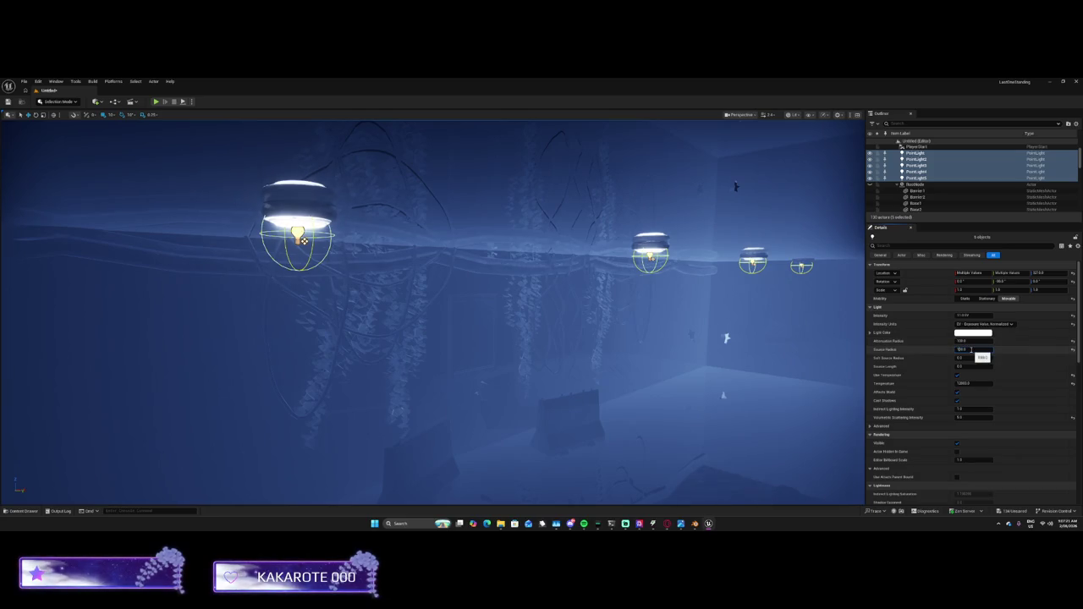
{"action": "left_click", "coordinate": [971, 350]}
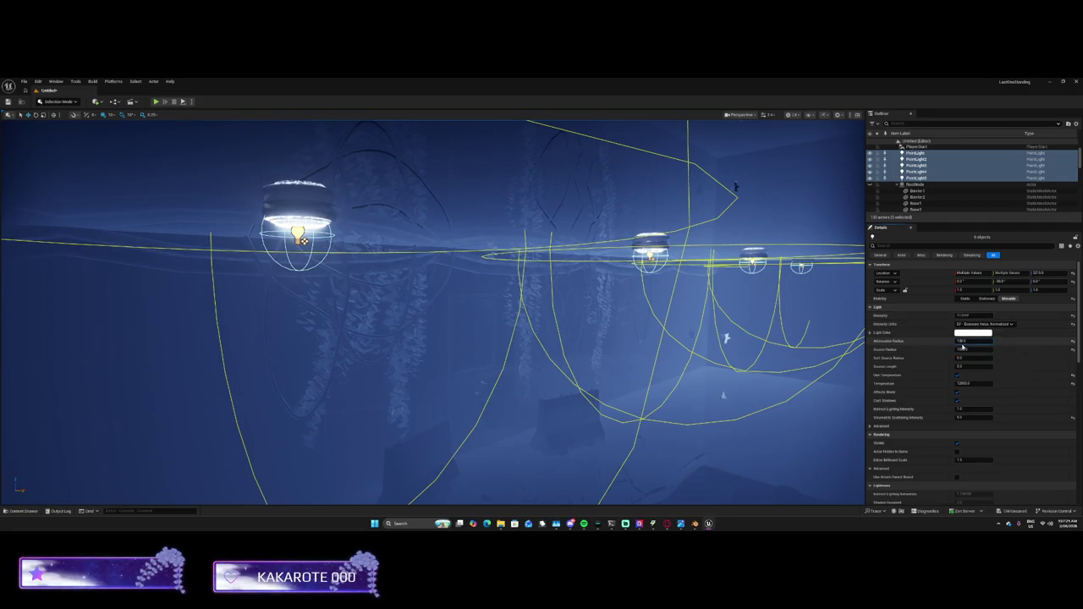
{"action": "left_click", "coordinate": [961, 347]}
{"action": "type", "text": "1000"}
{"action": "key", "text": "shift+Tab"}
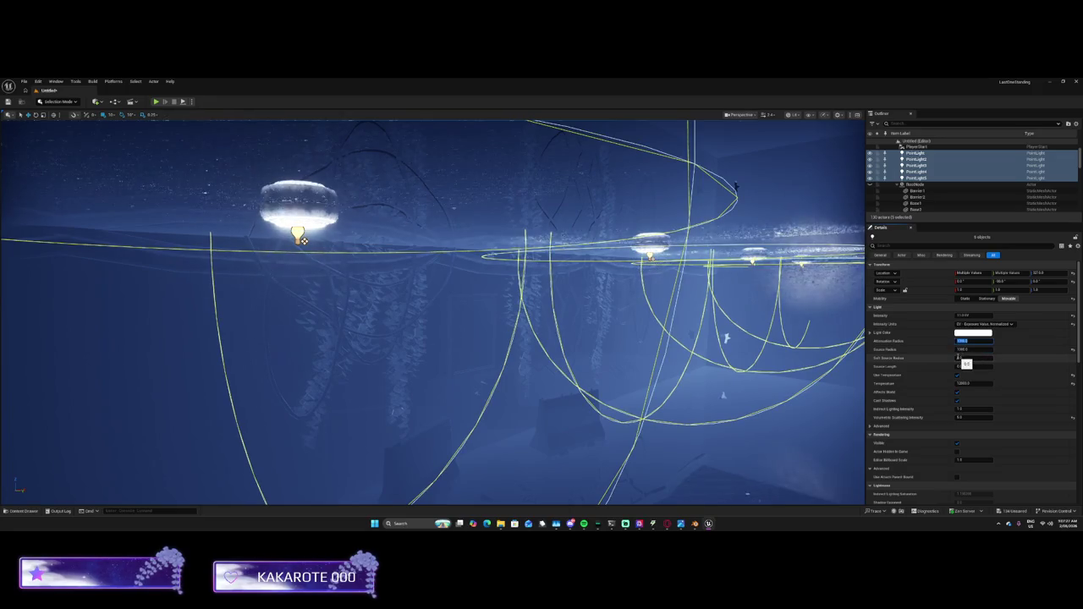
{"action": "mouse_move", "coordinate": [507, 364]}
{"action": "left_mouse_down"}
{"action": "mouse_move", "coordinate": [508, 406]}
{"action": "mouse_move", "coordinate": [508, 385]}
{"action": "left_mouse_up"}
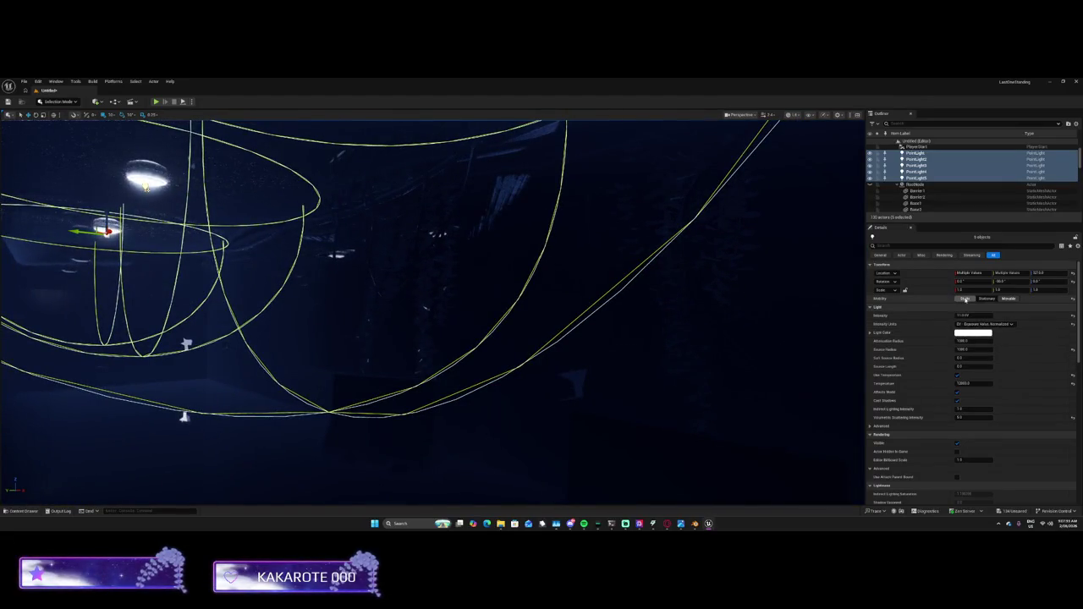
Set the five point lights' Mobility to Movable and frame them in the view
{"action": "left_click", "coordinate": [1007, 298]}
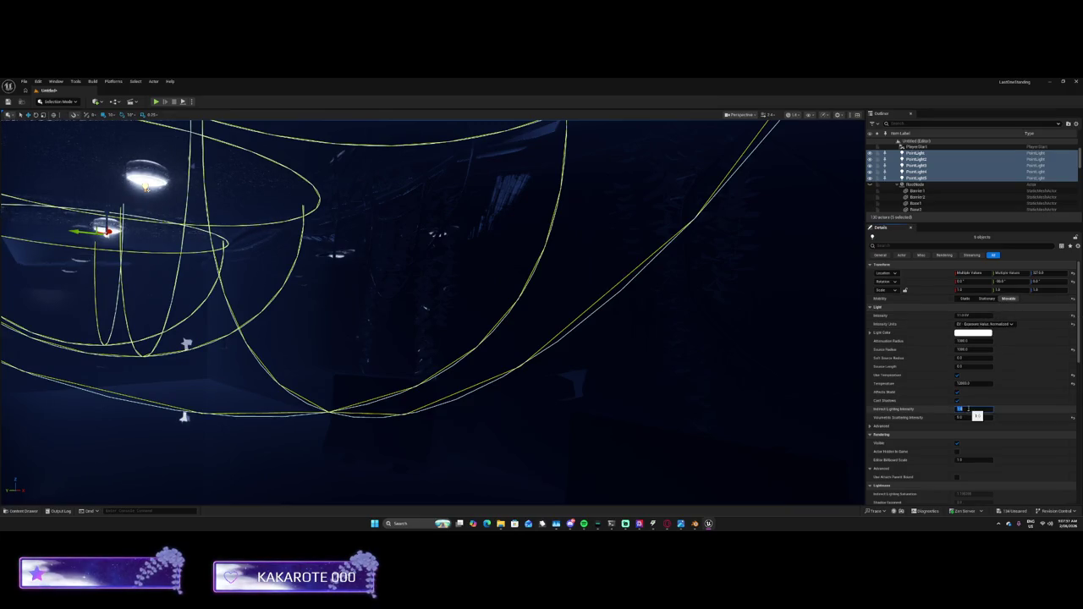
{"action": "key", "text": "f"}
{"action": "scroll", "coordinate": [607, 460], "scroll_direction": "up", "scroll_amount": 10}
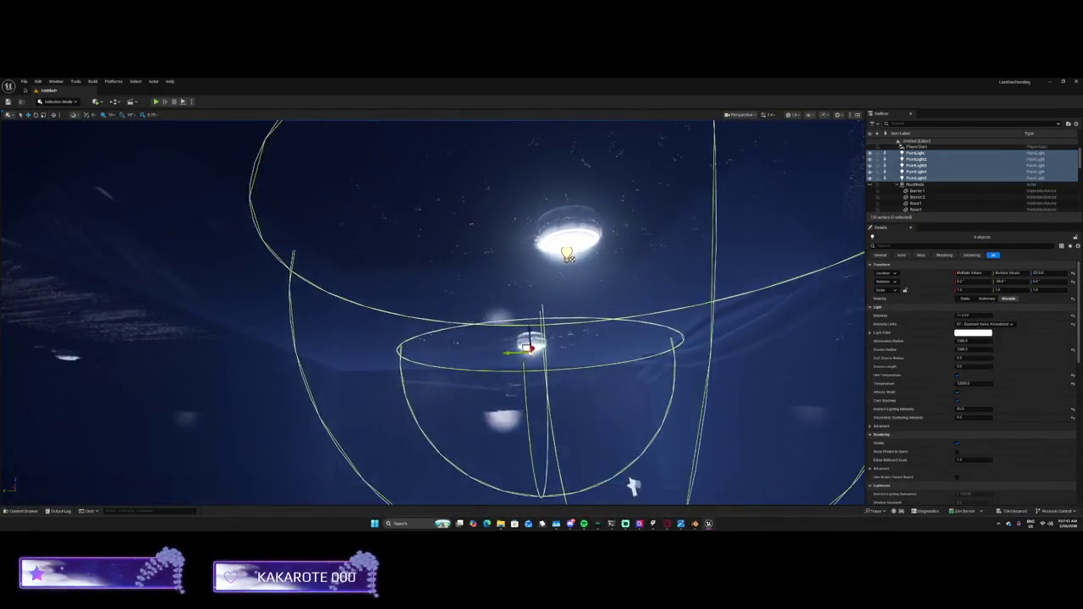
{"action": "scroll", "coordinate": [608, 460], "scroll_direction": "up", "scroll_amount": 10}
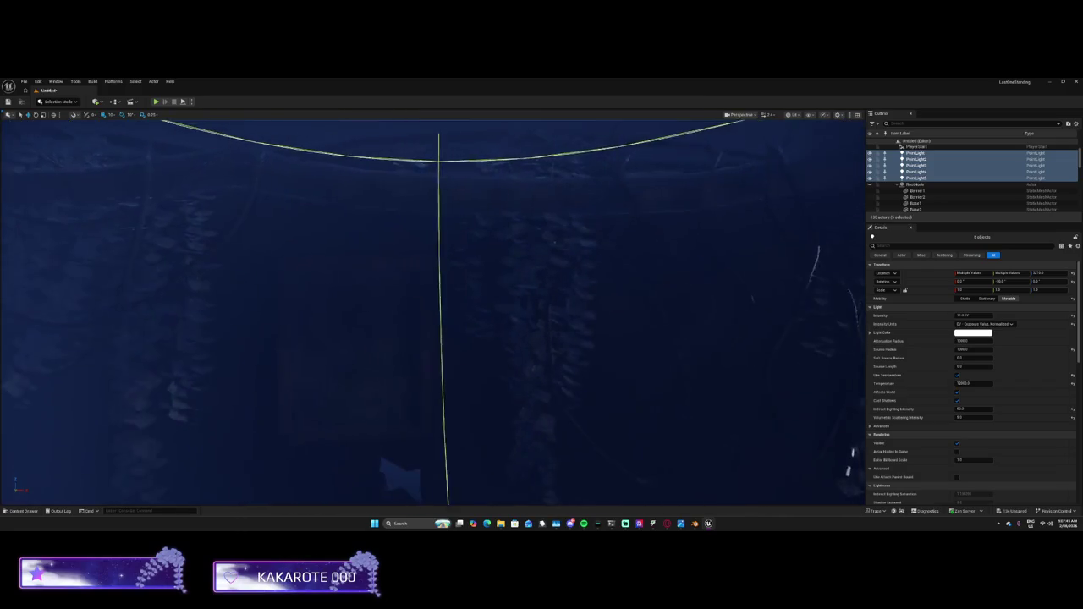
{"action": "scroll", "coordinate": [607, 459], "scroll_direction": "down", "scroll_amount": 10}
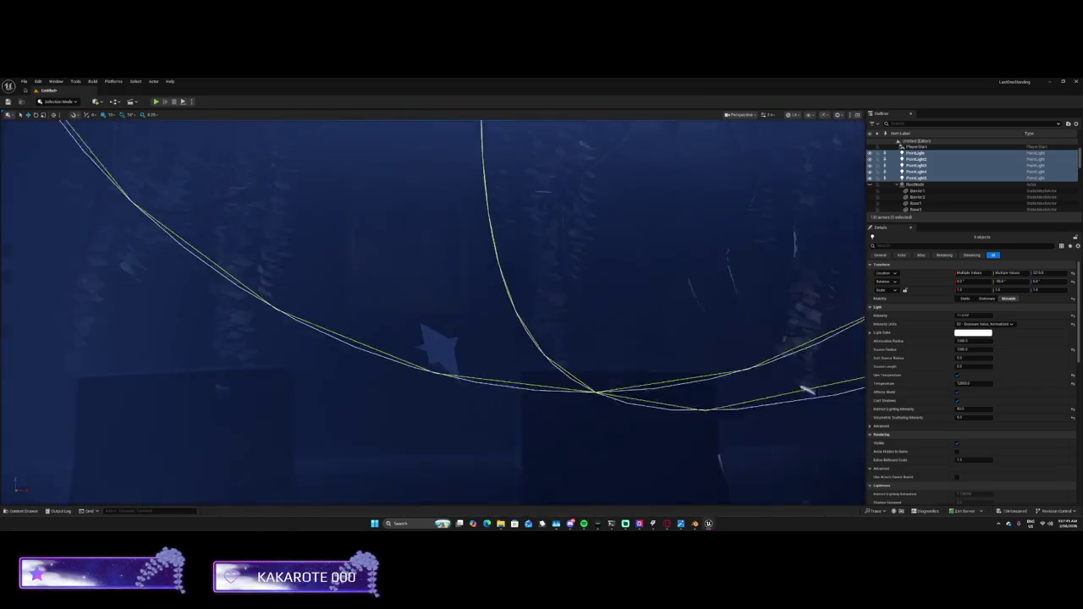
{"action": "scroll", "coordinate": [707, 384], "scroll_direction": "up", "scroll_amount": 5}
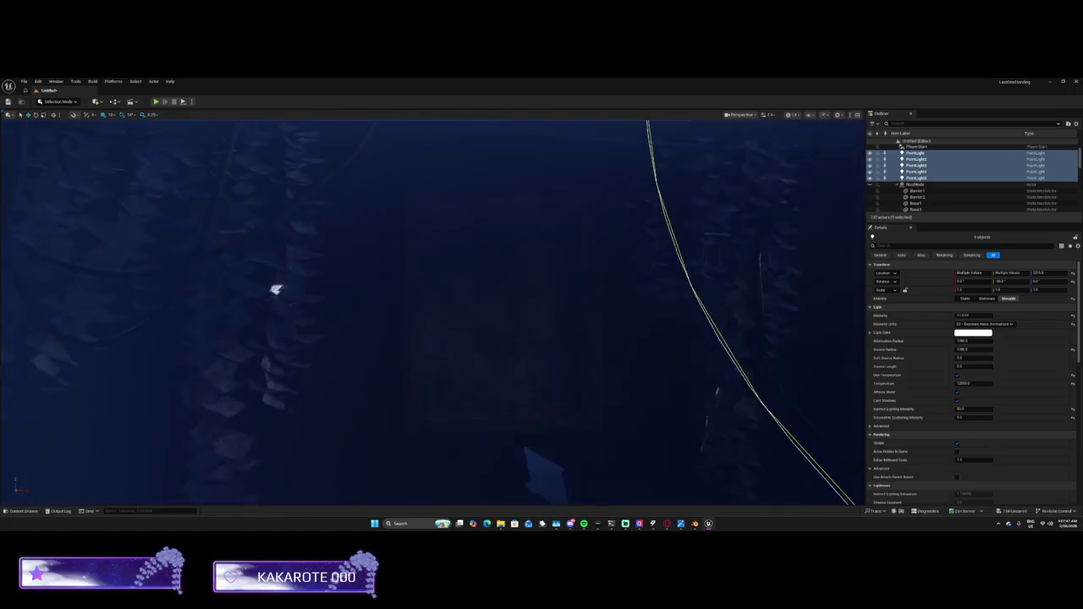
{"action": "scroll", "coordinate": [708, 384], "scroll_direction": "down", "scroll_amount": 8}
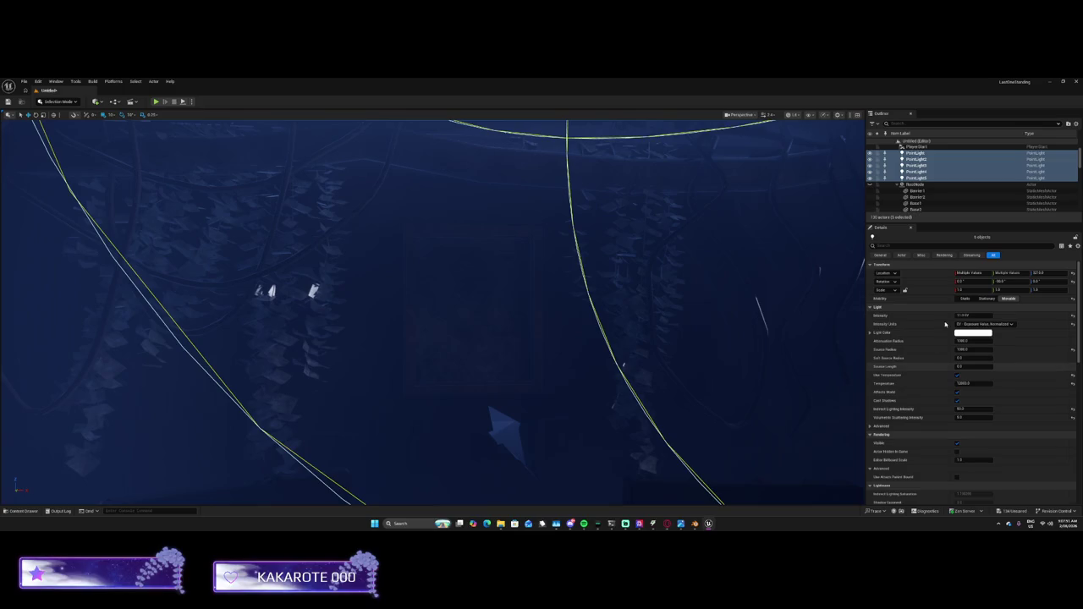
{"action": "scroll", "coordinate": [972, 383], "scroll_direction": "down", "scroll_amount": 3}
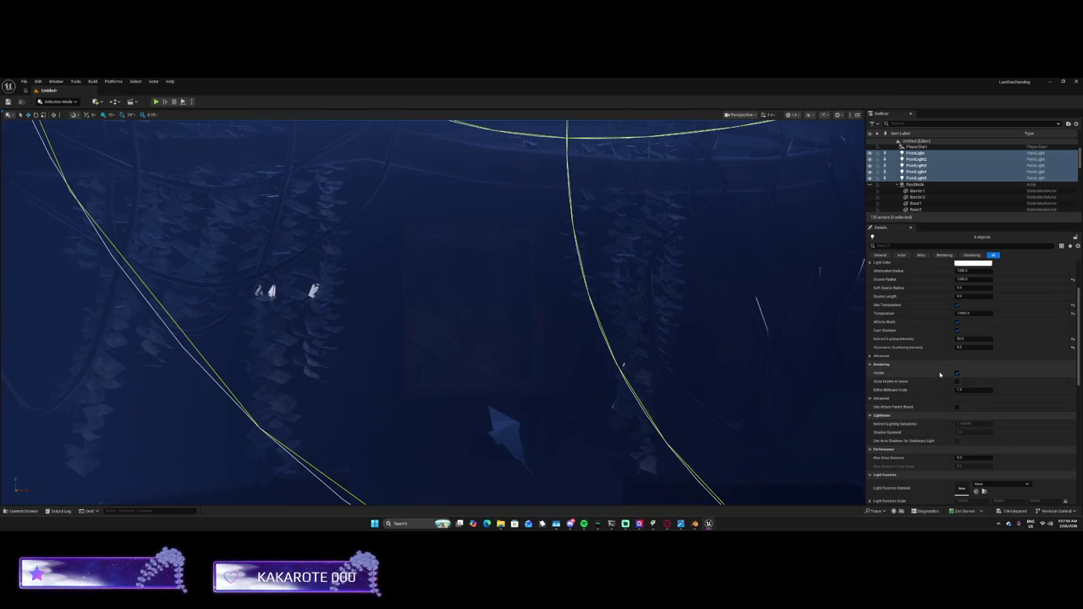
{"action": "scroll", "coordinate": [959, 342], "scroll_direction": "up", "scroll_amount": 2}
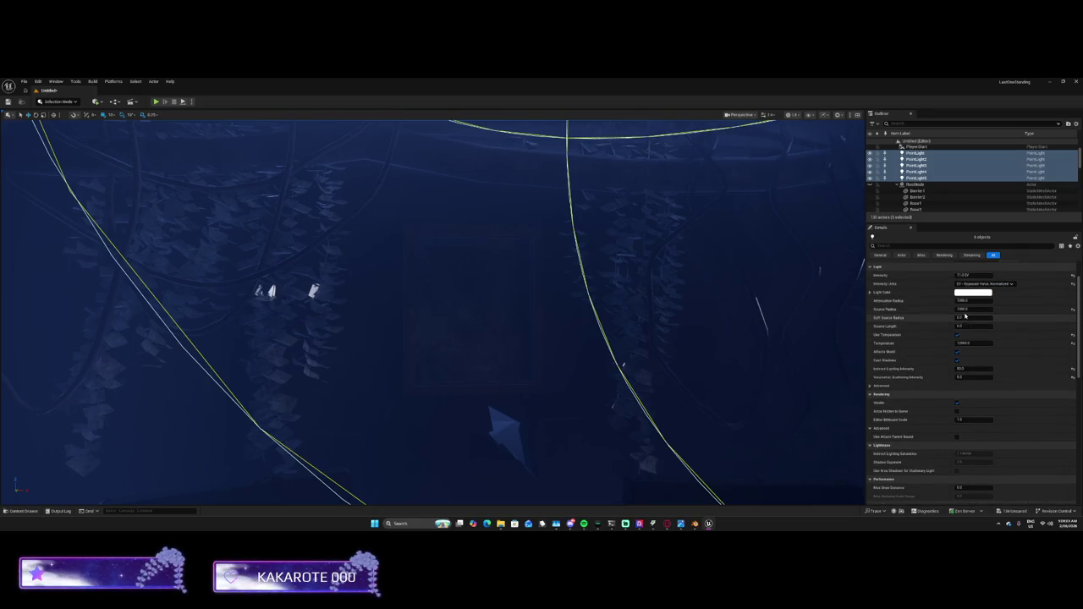
Raise the lights' Intensity and adjust their Temperature, leaving the colour unchanged
{"action": "left_click", "coordinate": [973, 292]}
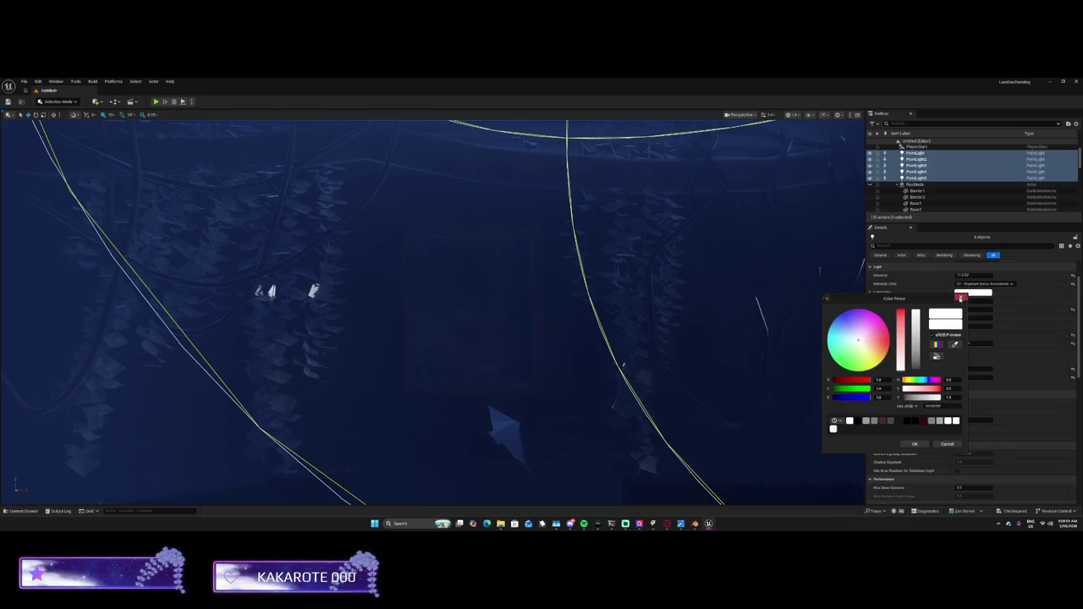
{"action": "left_click", "coordinate": [960, 297]}
{"action": "left_click", "coordinate": [982, 284]}
{"action": "left_click", "coordinate": [963, 275]}
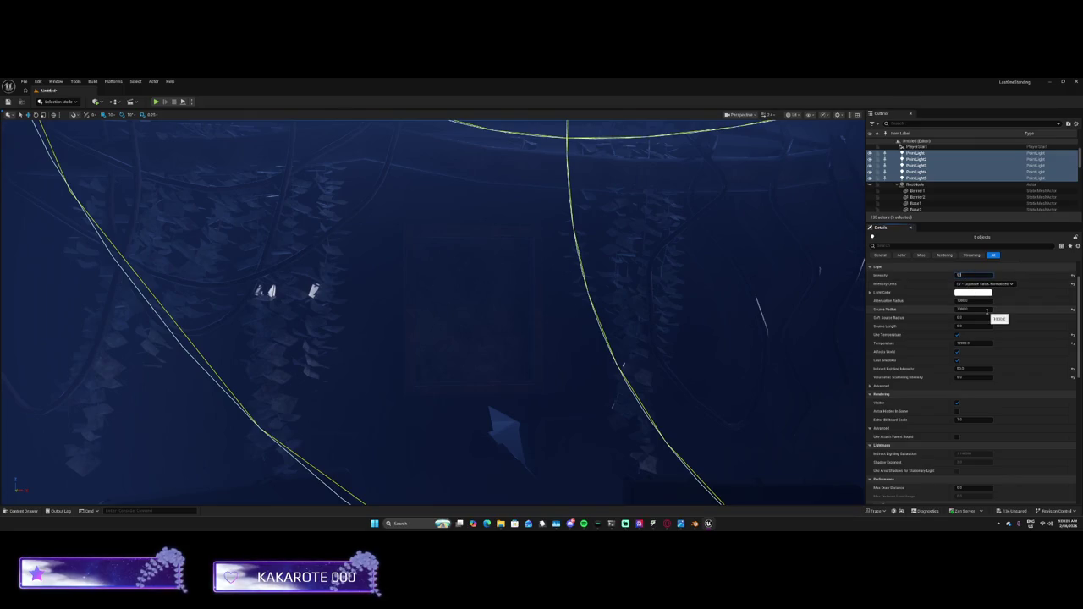
{"action": "key", "text": "Return"}
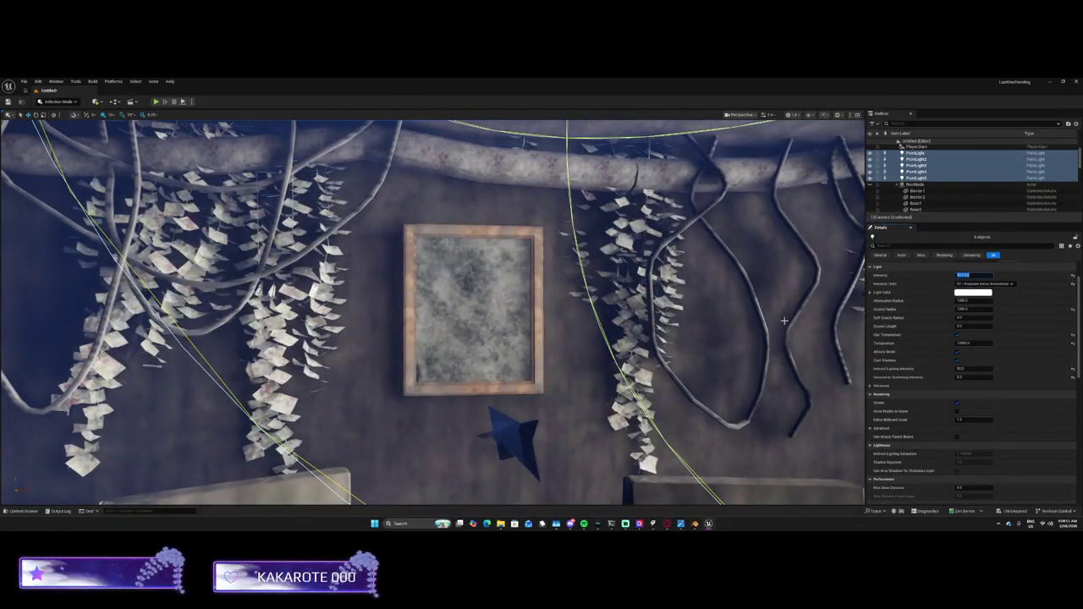
{"action": "left_click", "coordinate": [963, 275]}
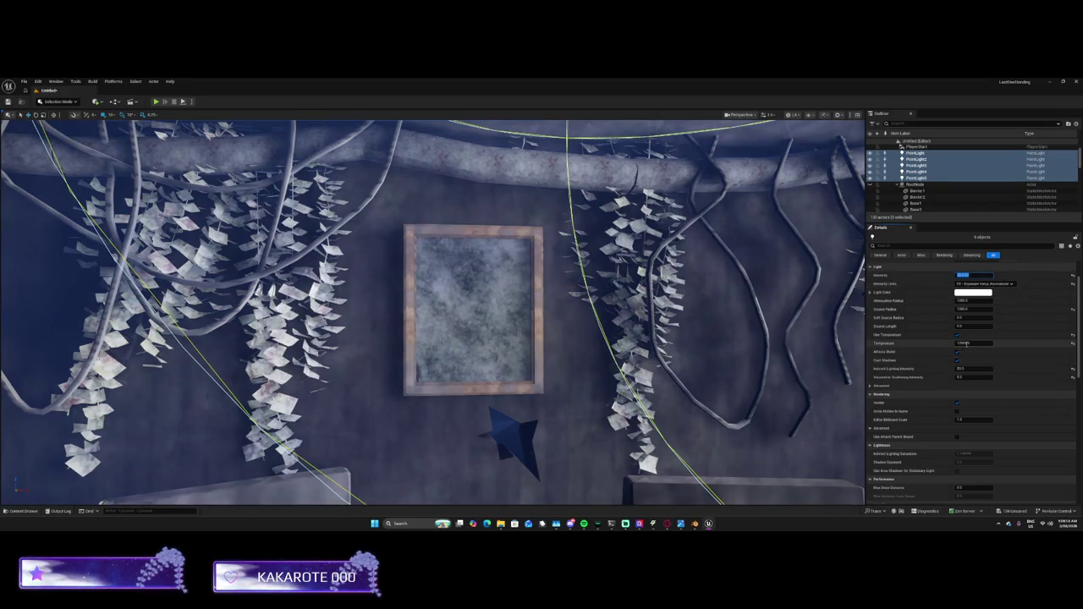
{"action": "key", "text": "Return"}
Fly through the lit room to the framed picture and select its screen, Screen1
{"action": "key", "text": "f"}
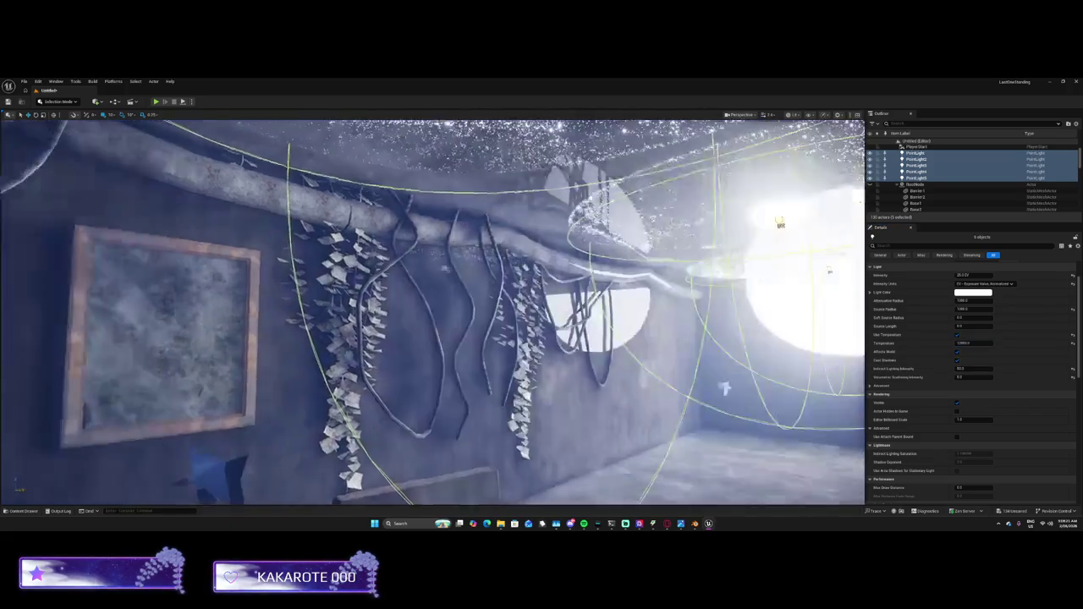
{"action": "mouse_move", "coordinate": [433, 313]}
{"action": "left_mouse_down"}
{"action": "mouse_move", "coordinate": [525, 318]}
{"action": "mouse_move", "coordinate": [575, 334]}
{"action": "mouse_move", "coordinate": [508, 321]}
{"action": "mouse_move", "coordinate": [482, 288]}
{"action": "mouse_move", "coordinate": [456, 279]}
{"action": "mouse_move", "coordinate": [406, 279]}
{"action": "mouse_move", "coordinate": [385, 254]}
{"action": "left_mouse_up"}
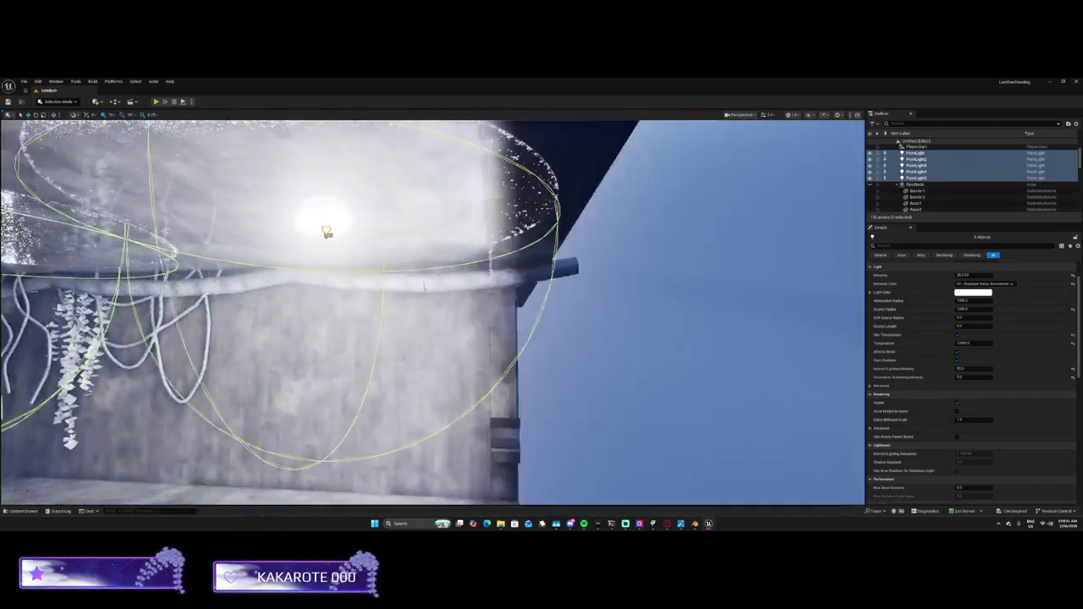
{"action": "key", "text": "s"}
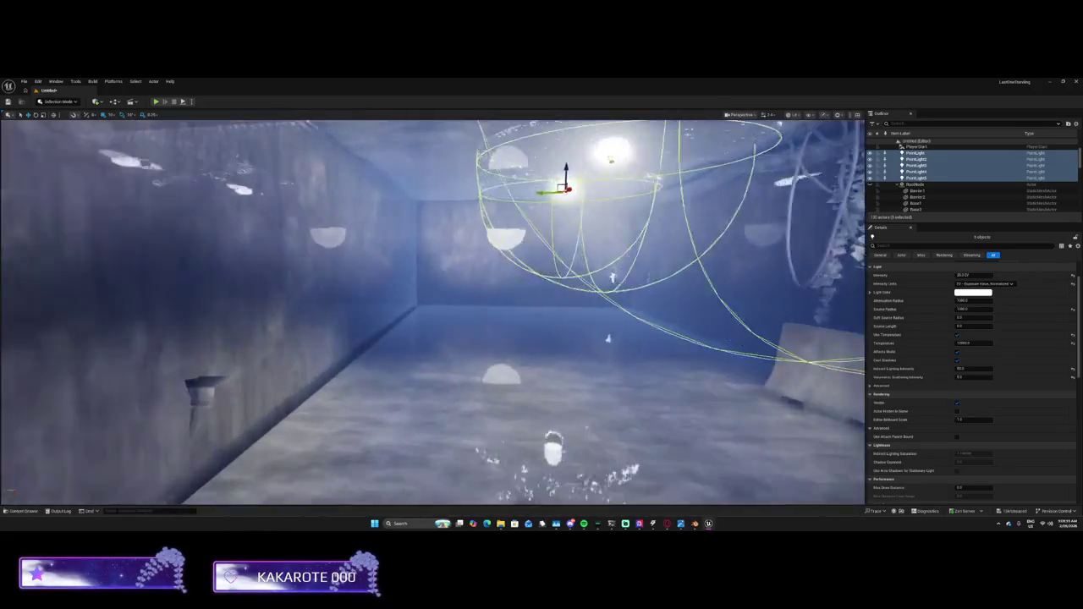
{"action": "key", "text": "w"}
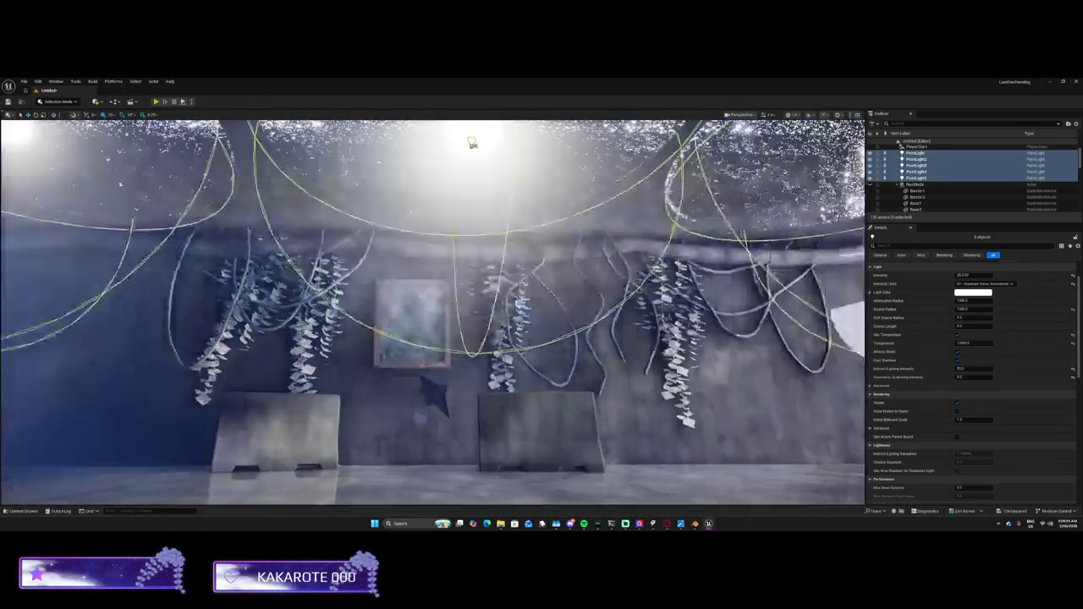
{"action": "key", "text": "w"}
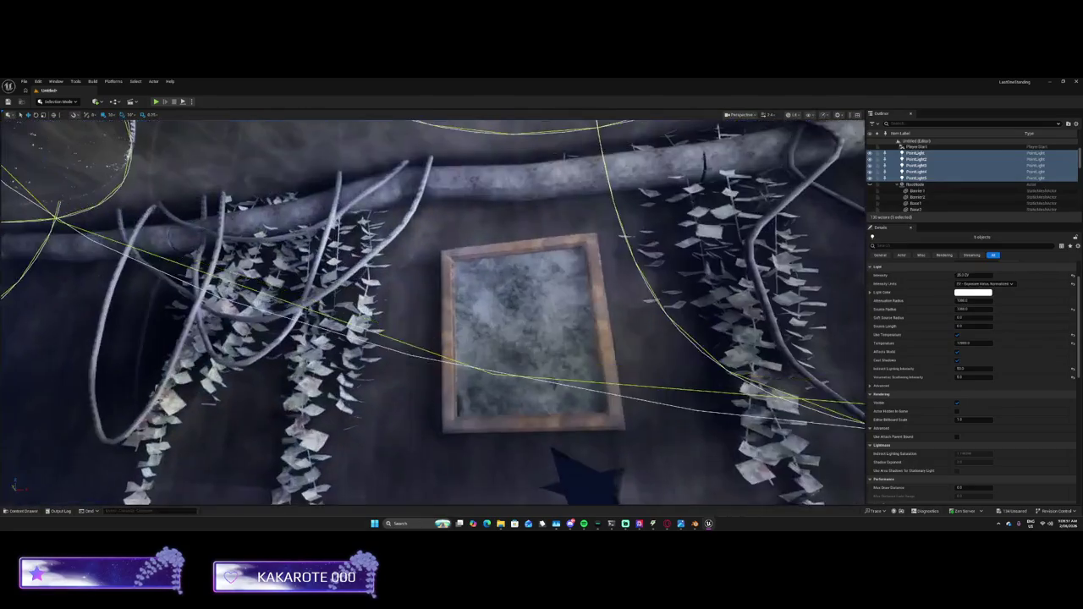
{"action": "key", "text": "w"}
{"action": "left_click", "coordinate": [594, 318]}
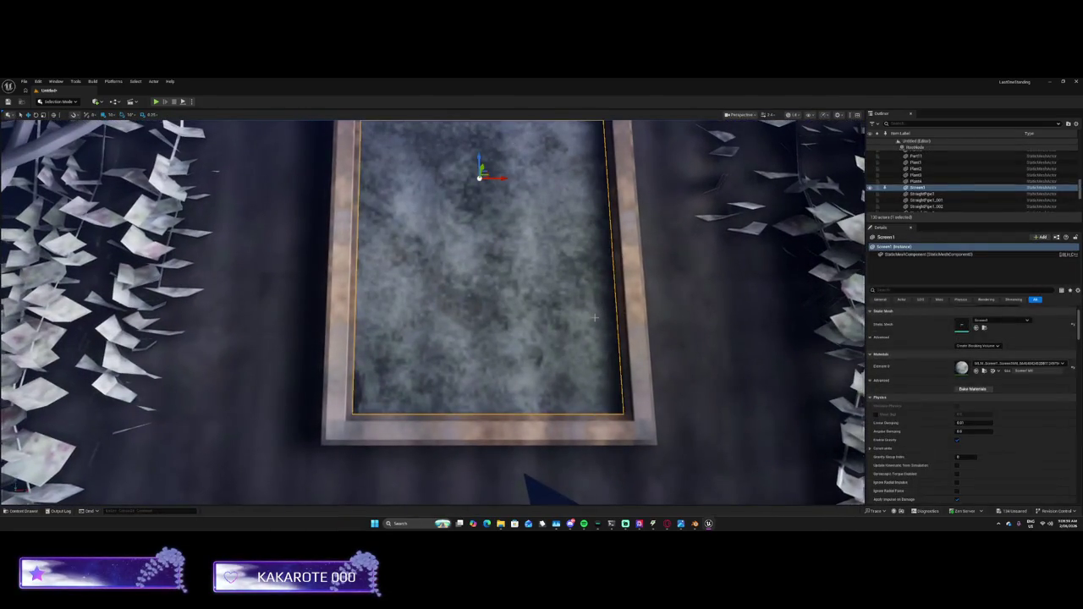
{"action": "left_click", "coordinate": [972, 388]}
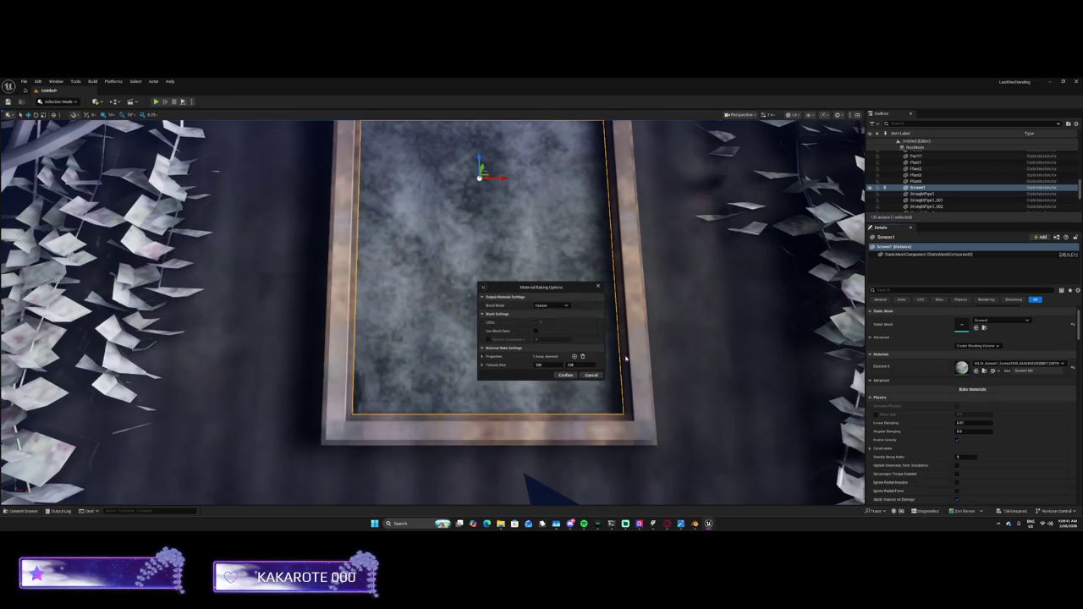
{"action": "left_click", "coordinate": [565, 375]}
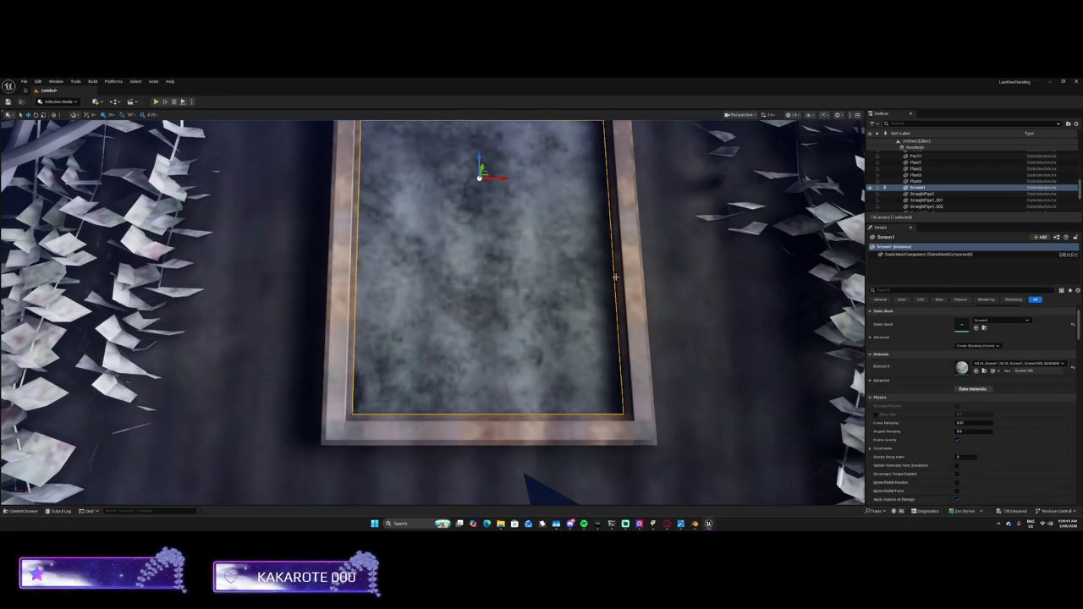
{"action": "scroll", "coordinate": [615, 277], "scroll_direction": "down", "scroll_amount": 10}
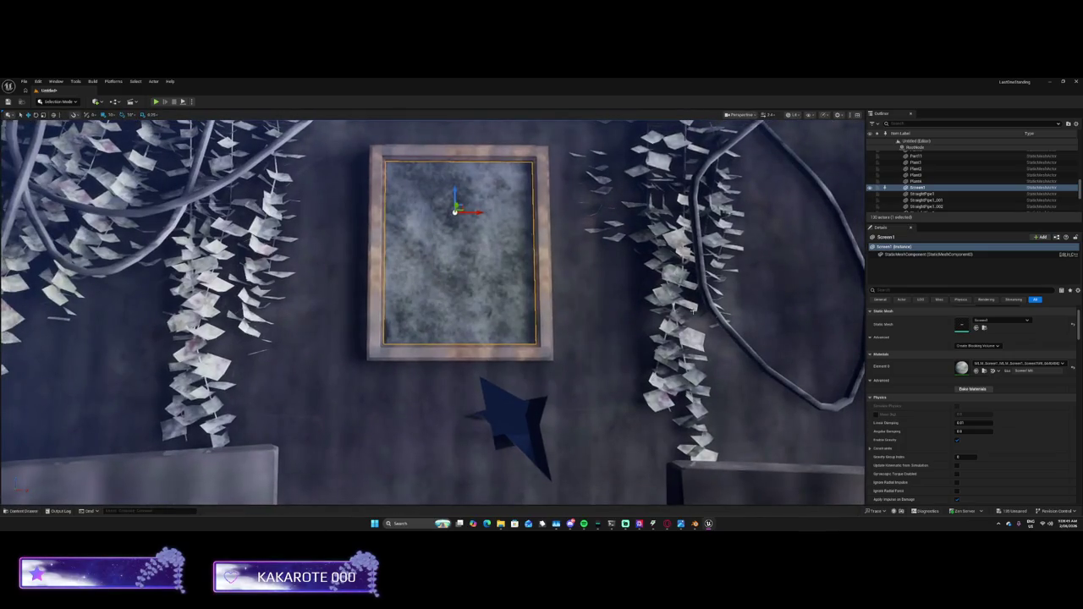
{"action": "left_click", "coordinate": [445, 160]}
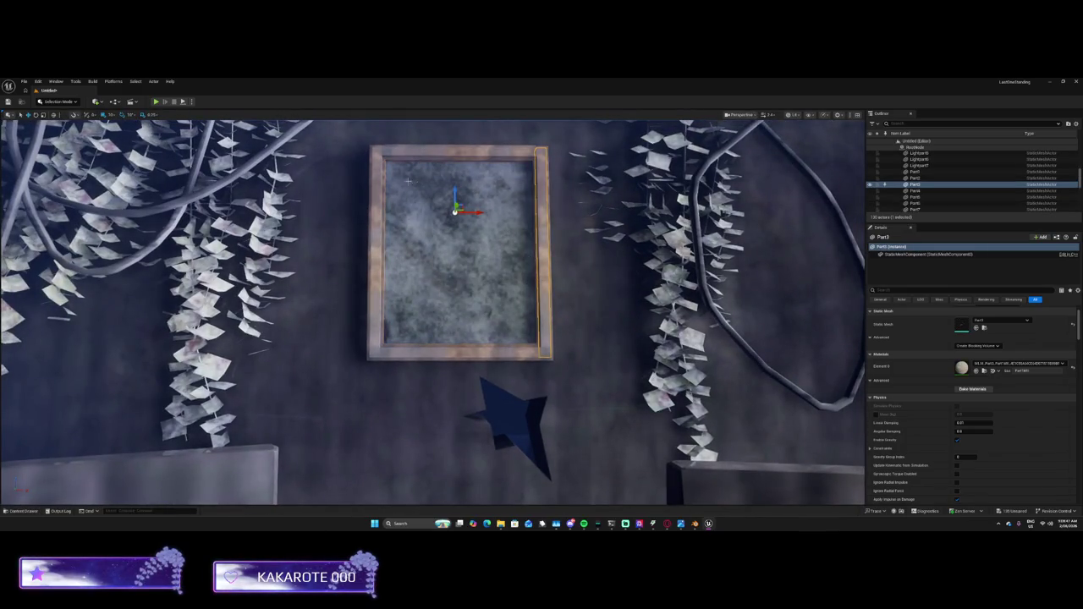
{"action": "left_click", "coordinate": [376, 254]}
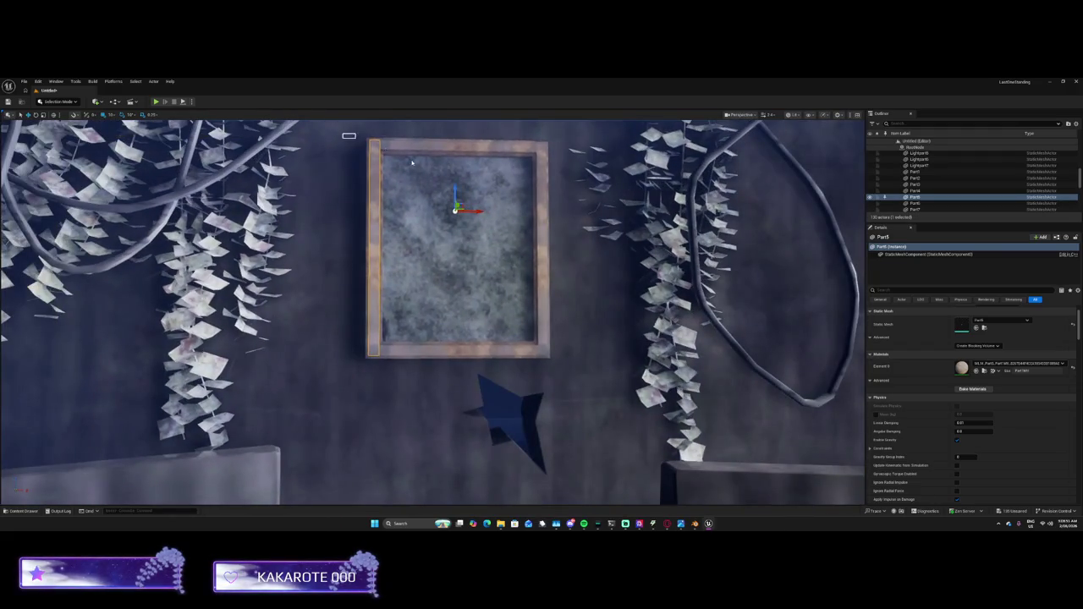
{"action": "left_click_drag", "start_coordinate": [344, 133], "coordinate": [581, 371]}
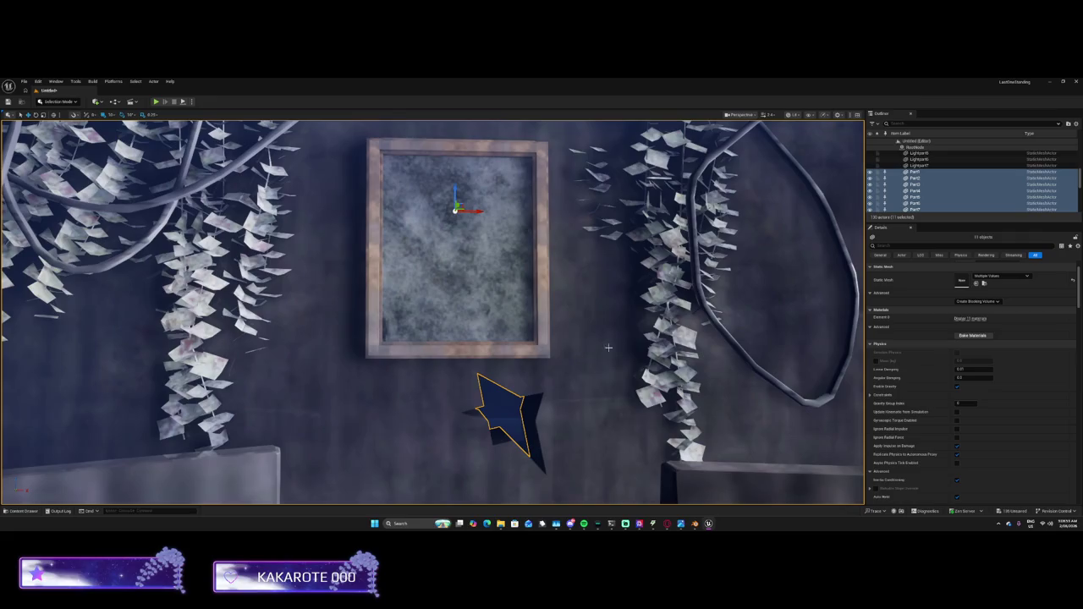
{"action": "left_click", "coordinate": [514, 322]}
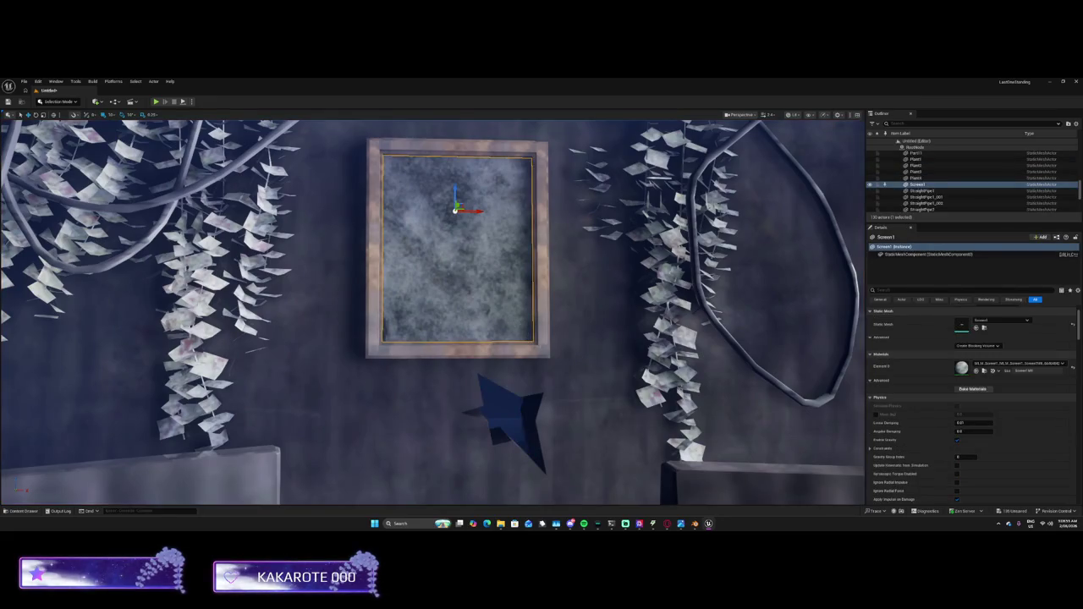
{"action": "left_click", "coordinate": [542, 254]}
{"action": "scroll", "coordinate": [534, 317], "scroll_direction": "down", "scroll_amount": 10}
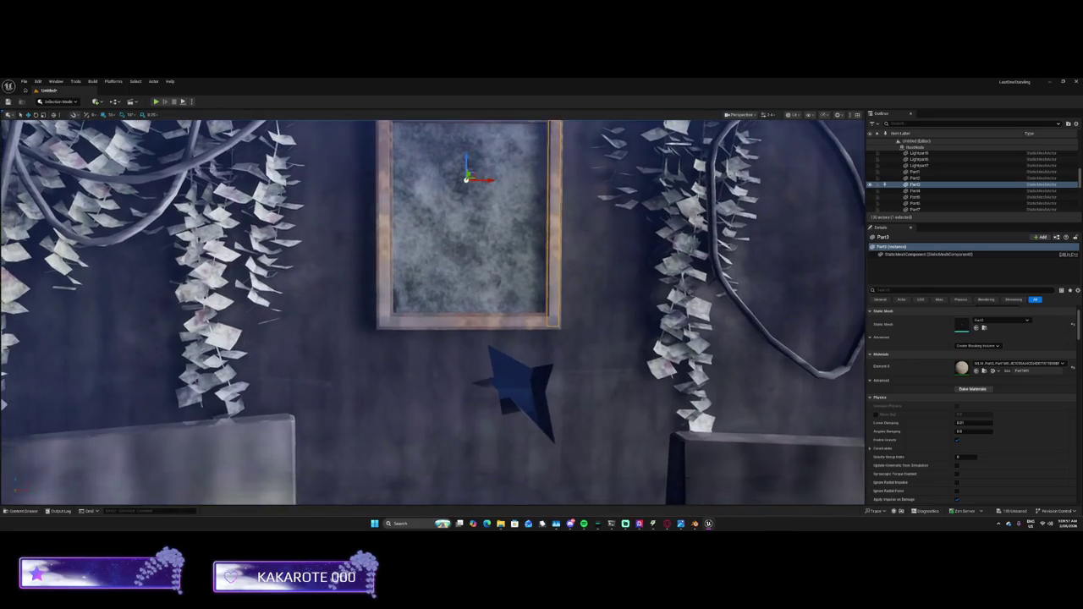
{"action": "scroll", "coordinate": [433, 313], "scroll_direction": "up", "scroll_amount": 10}
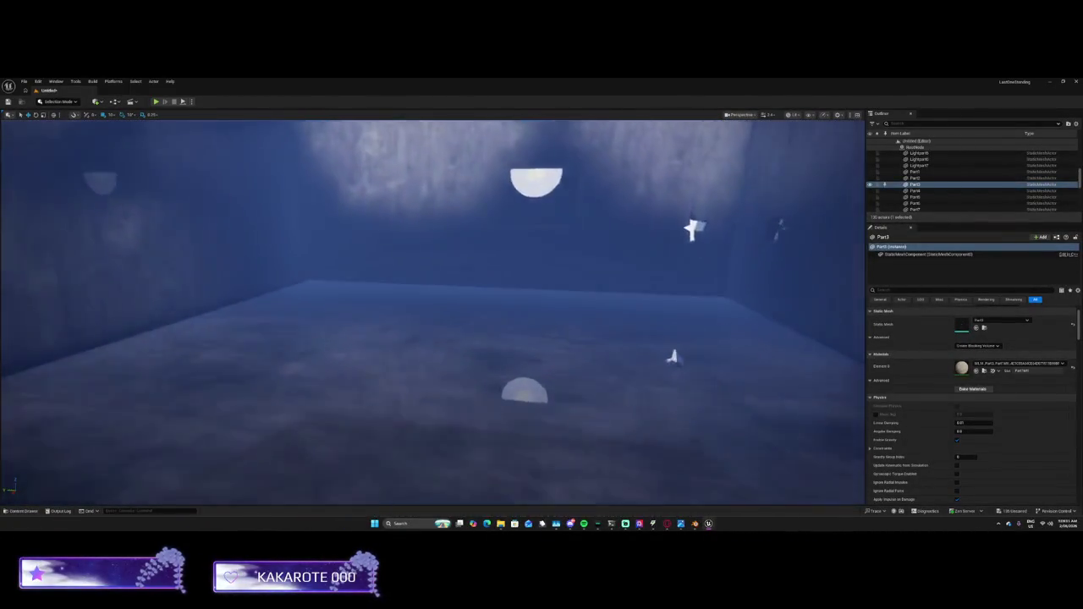
{"action": "mouse_move", "coordinate": [433, 313]}
{"action": "left_mouse_down"}
{"action": "mouse_move", "coordinate": [381, 326]}
{"action": "mouse_move", "coordinate": [364, 355]}
{"action": "left_mouse_up"}
{"action": "key", "text": "f"}
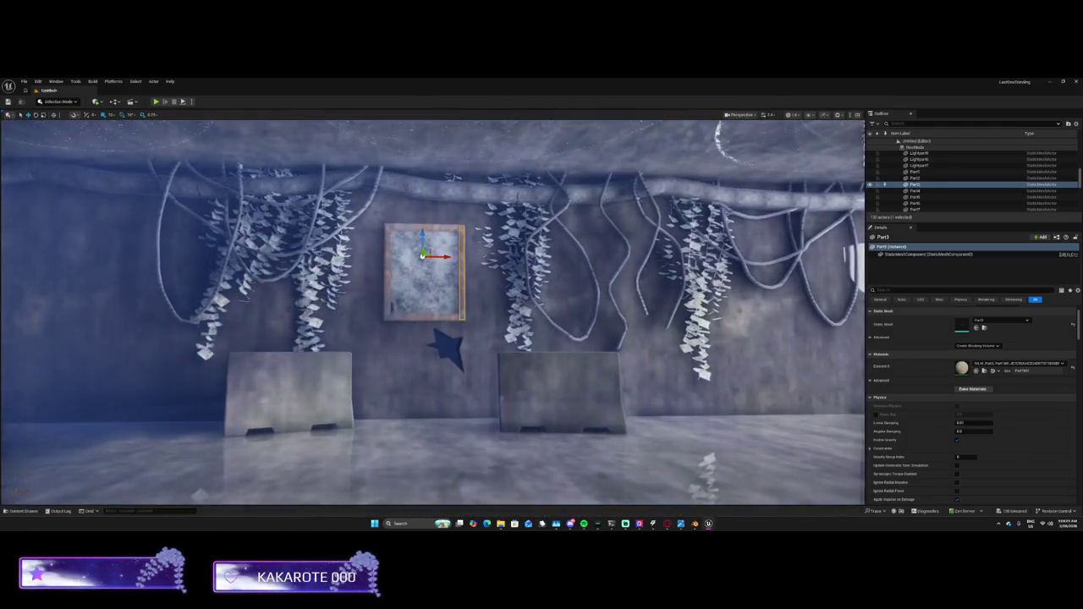
{"action": "left_click_drag", "start_coordinate": [434, 313], "coordinate": [407, 313]}
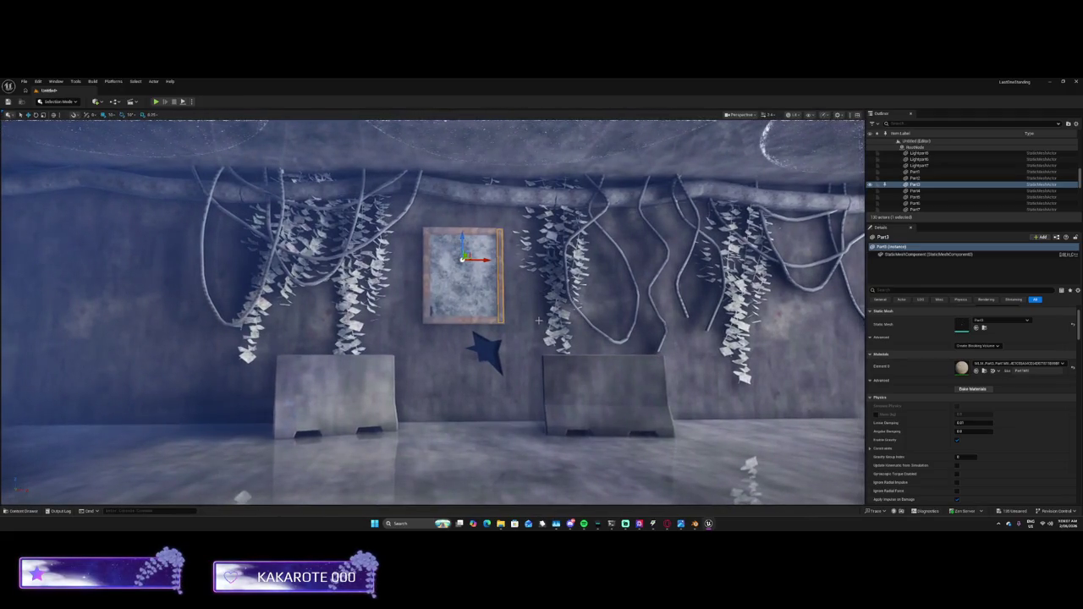
{"action": "left_click_drag", "start_coordinate": [433, 313], "coordinate": [436, 313]}
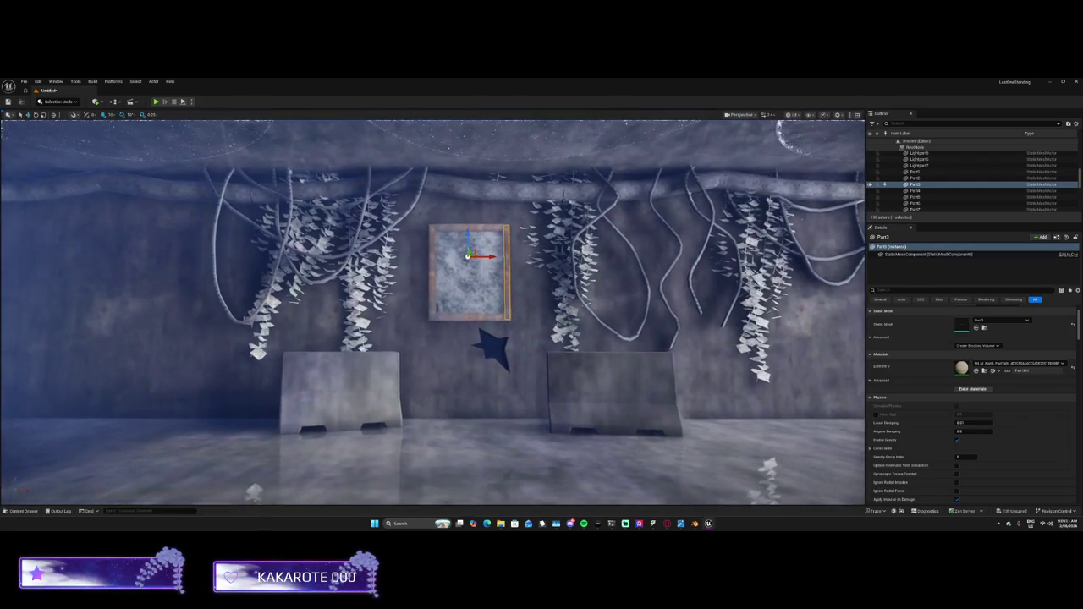
{"action": "scroll", "coordinate": [907, 184], "scroll_direction": "up", "scroll_amount": 5}
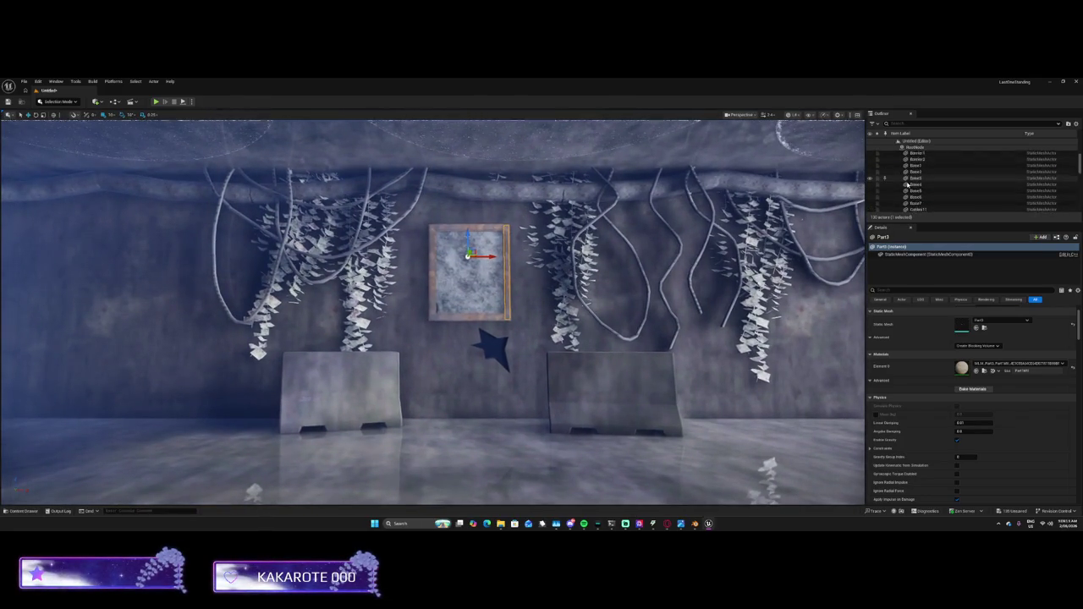
{"action": "scroll", "coordinate": [907, 184], "scroll_direction": "down", "scroll_amount": 5}
{"action": "mouse_move", "coordinate": [745, 220]}
{"action": "left_mouse_down"}
{"action": "mouse_move", "coordinate": [736, 211]}
{"action": "mouse_move", "coordinate": [752, 202]}
{"action": "left_mouse_up"}
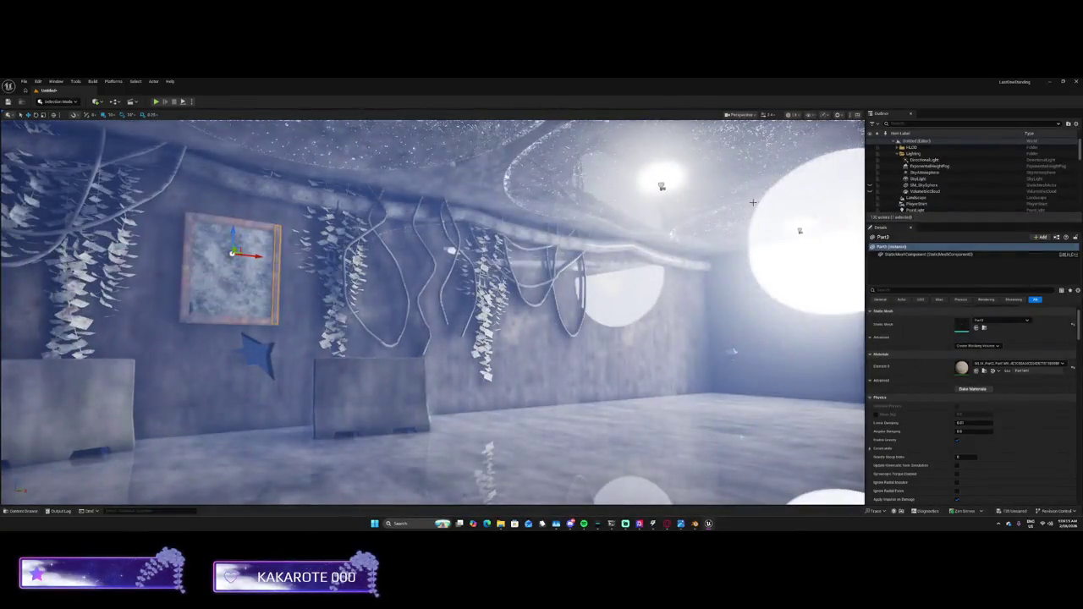
{"action": "left_click", "coordinate": [919, 191]}
{"action": "key", "text": "f"}
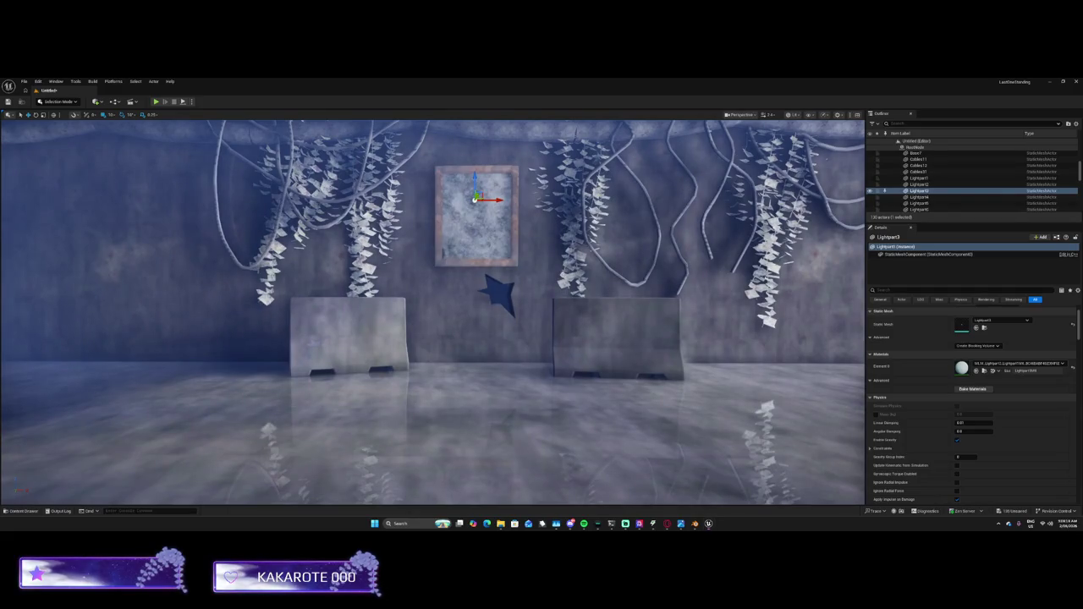
{"action": "key", "text": "super+d"}
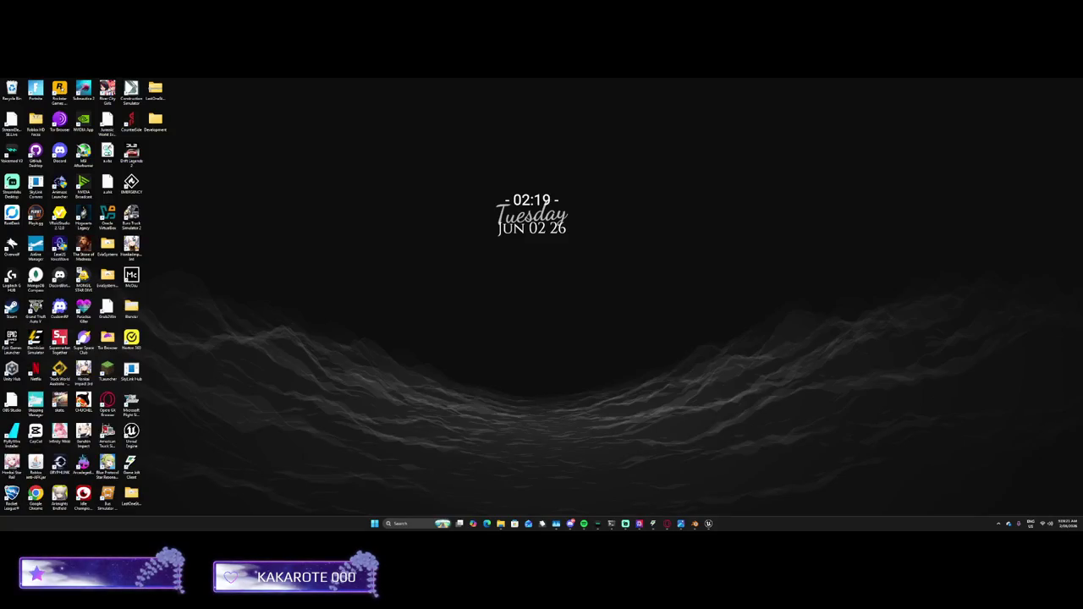
{"action": "key", "text": "super+d"}
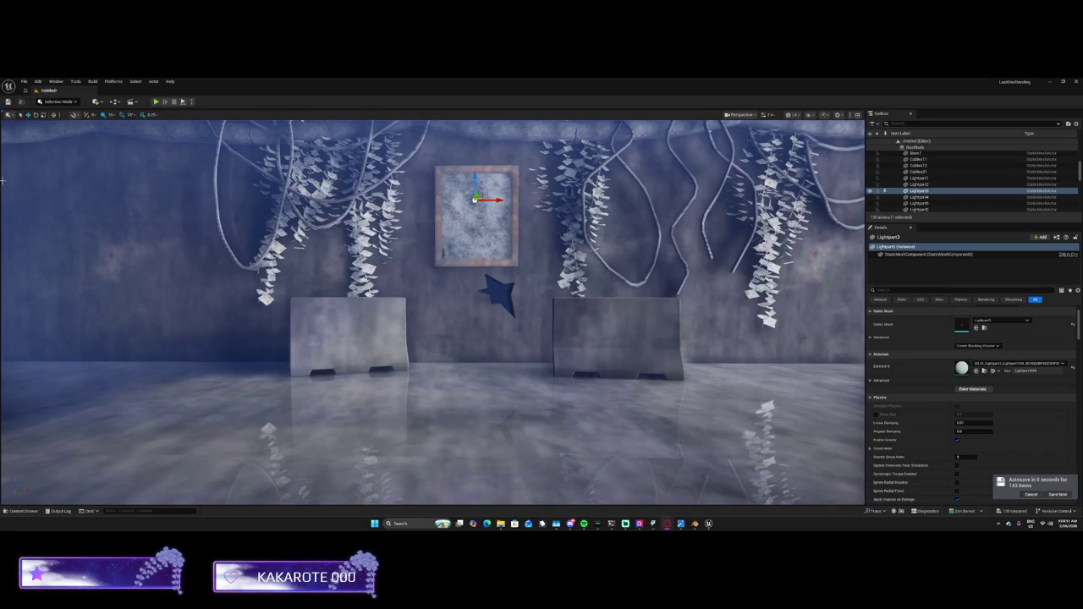
Save the level as Lobby in /All/Content
{"action": "left_click", "coordinate": [9, 102]}
{"action": "type", "text": "Lobby"}
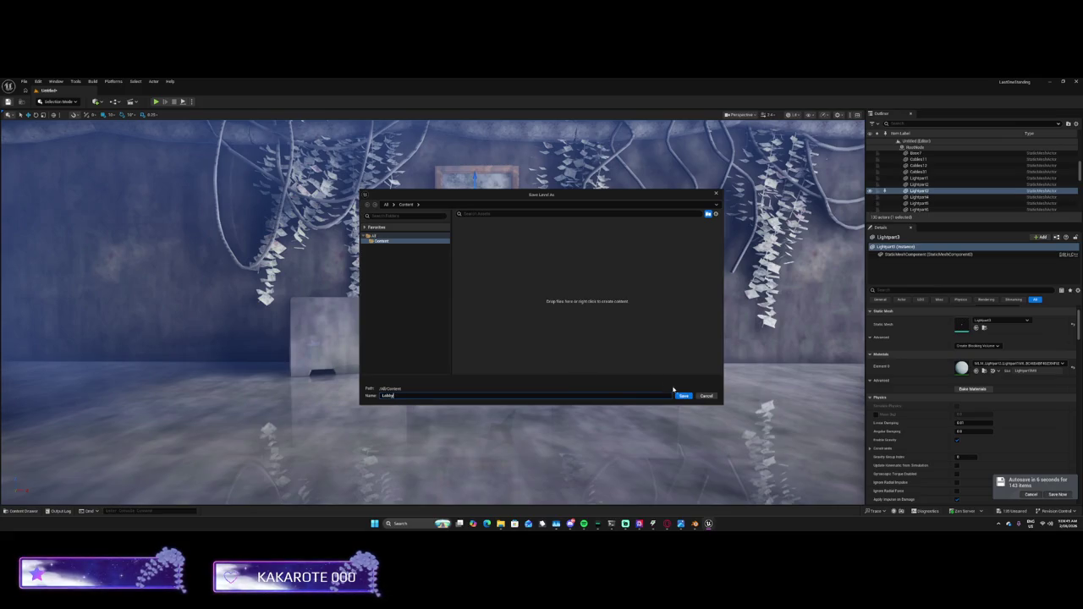
{"action": "left_click", "coordinate": [683, 396]}
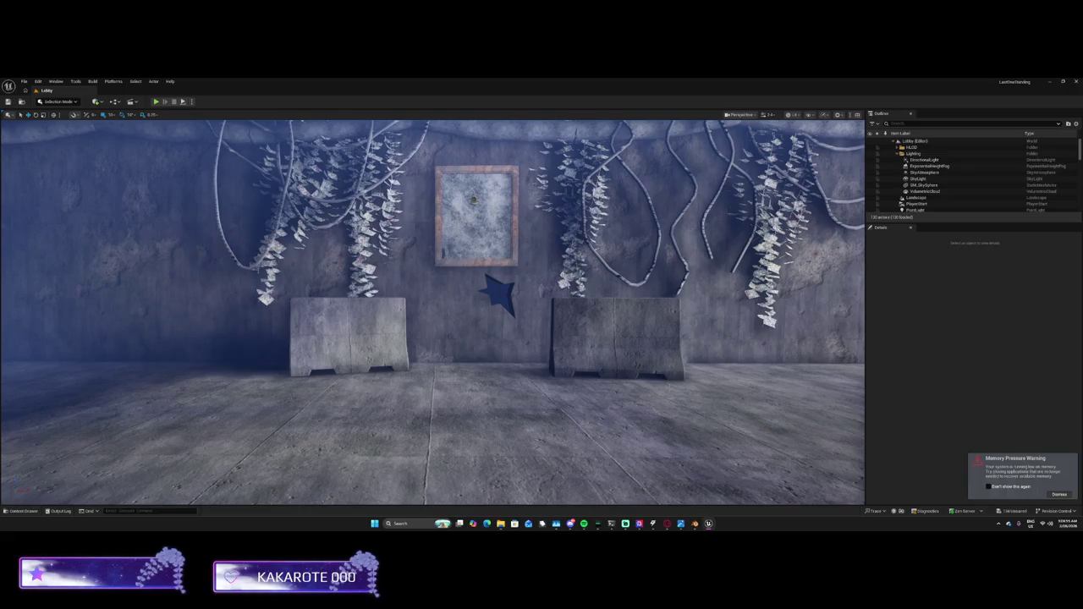
Bake Part10's material with Bake Materials, confirm, then undo to clear the selection
{"action": "left_click", "coordinate": [474, 201]}
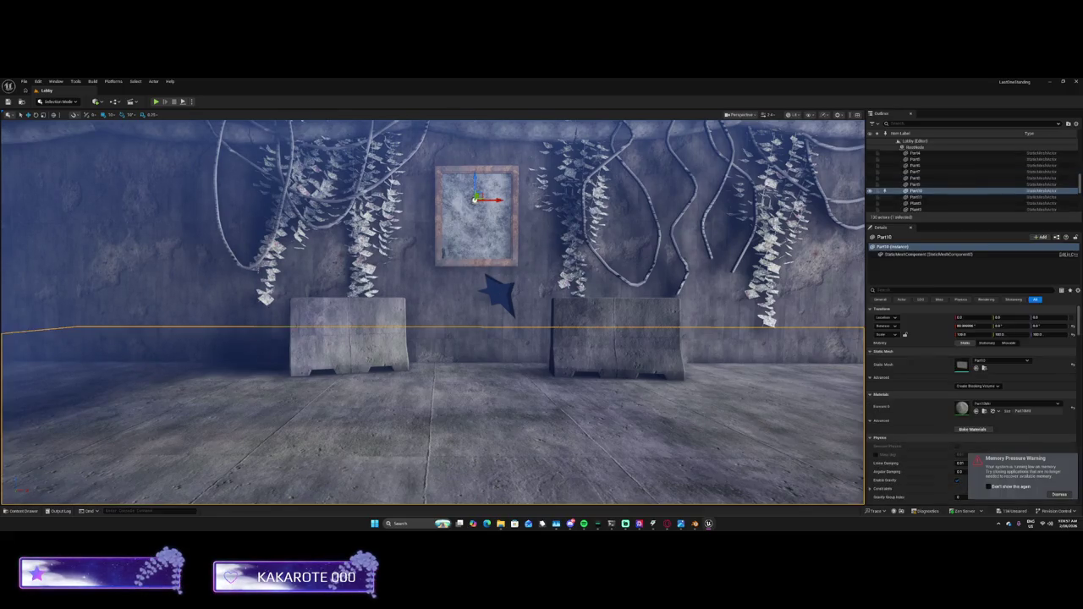
{"action": "left_click", "coordinate": [972, 430]}
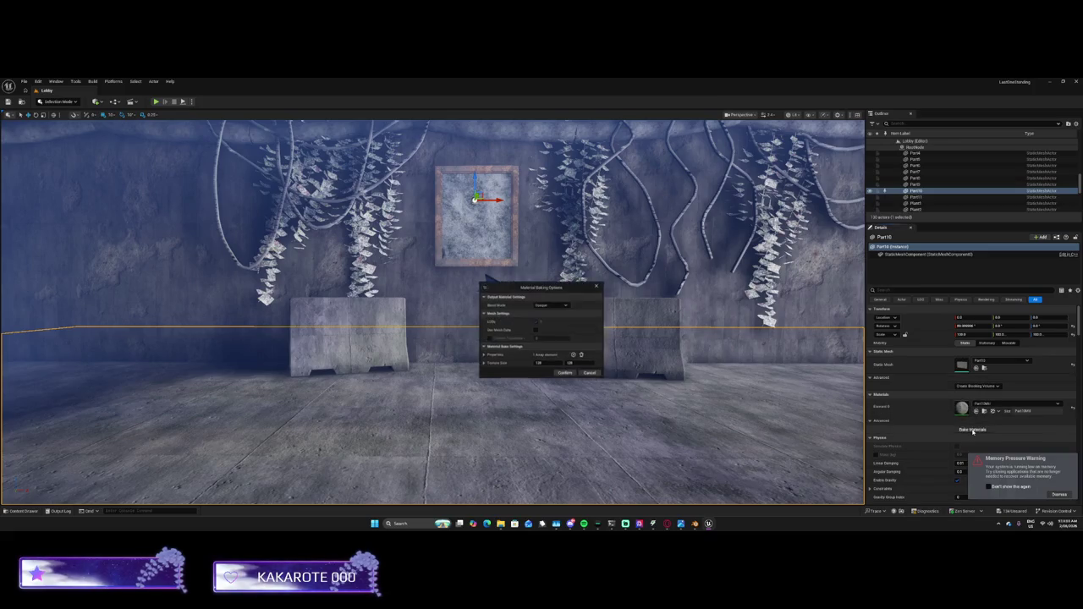
{"action": "left_click", "coordinate": [565, 376]}
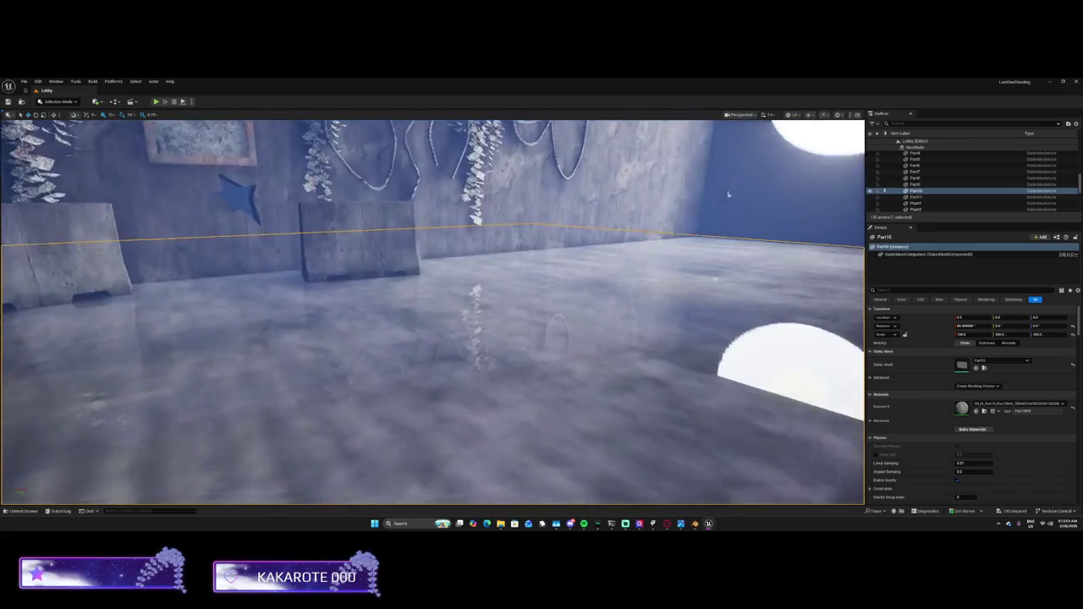
{"action": "left_click_drag", "start_coordinate": [728, 195], "coordinate": [508, 354]}
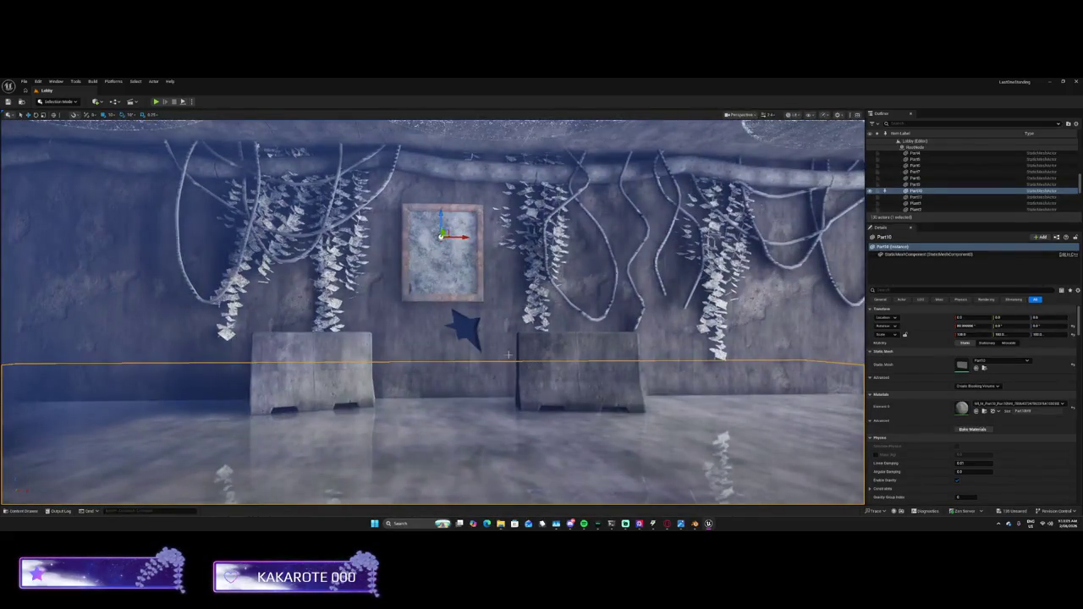
{"action": "key", "text": "ctrl+z"}
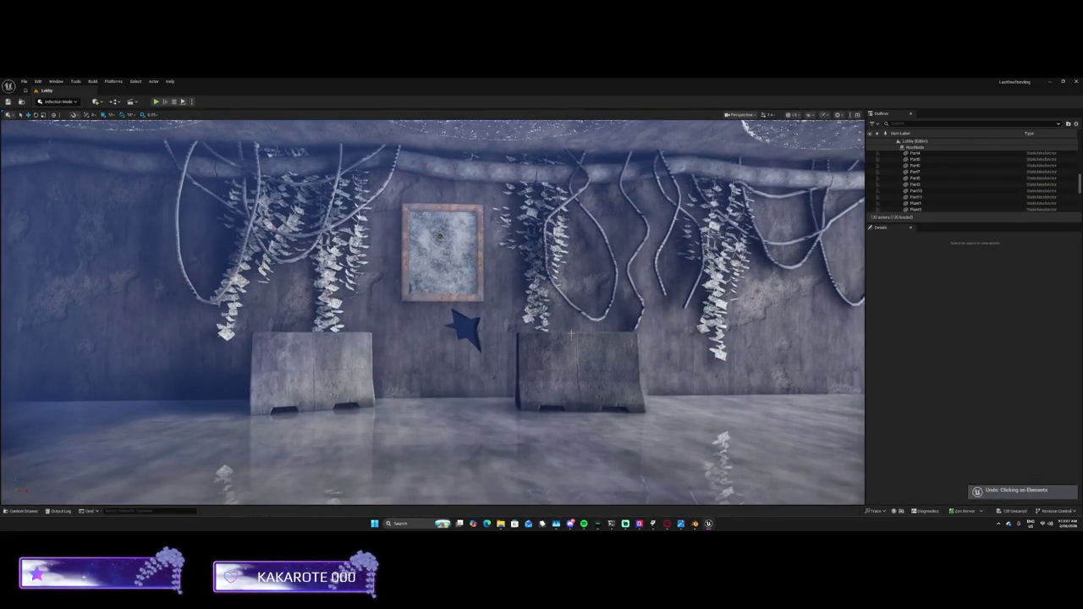
{"action": "mouse_move", "coordinate": [431, 313]}
{"action": "left_mouse_down"}
{"action": "mouse_move", "coordinate": [542, 305]}
{"action": "mouse_move", "coordinate": [423, 313]}
{"action": "mouse_move", "coordinate": [500, 310]}
{"action": "mouse_move", "coordinate": [448, 325]}
{"action": "left_mouse_up"}
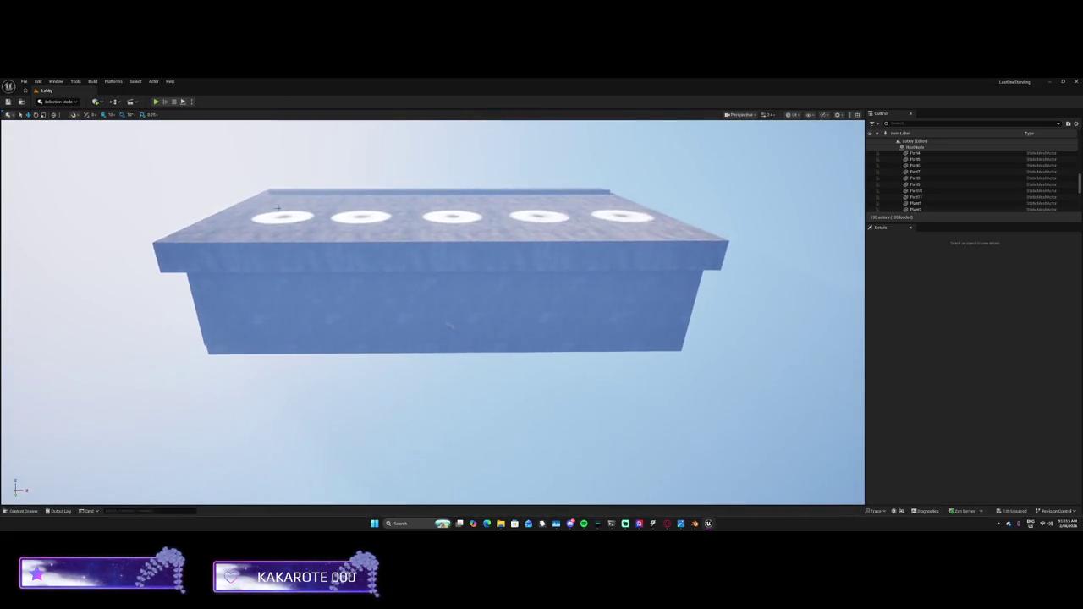
Browse the Temp and Content folders in the asset drawer, then close it
{"action": "left_click", "coordinate": [36, 511]}
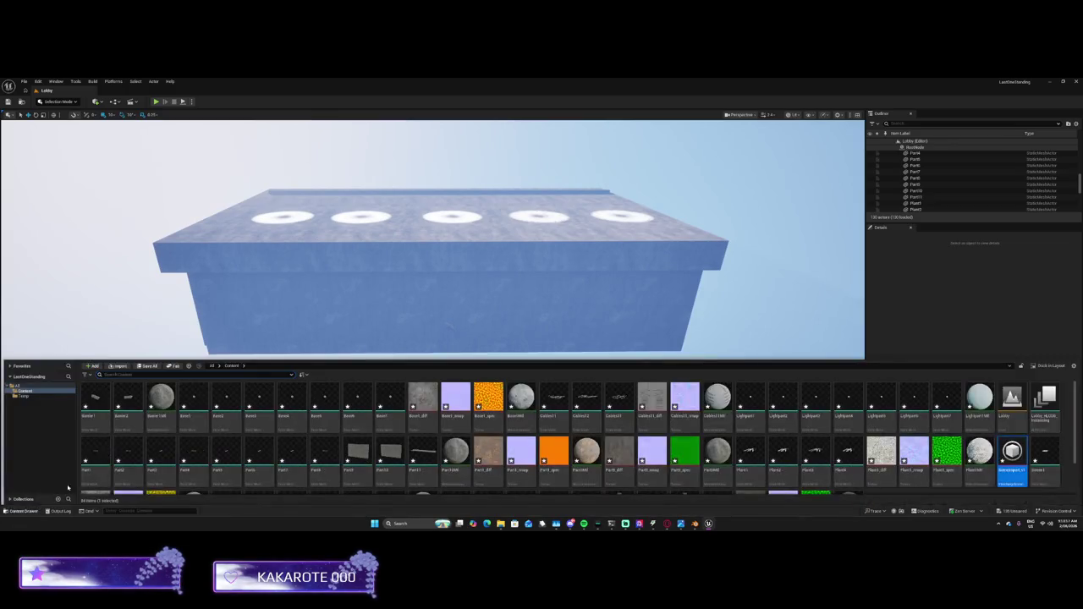
{"action": "left_click", "coordinate": [23, 396]}
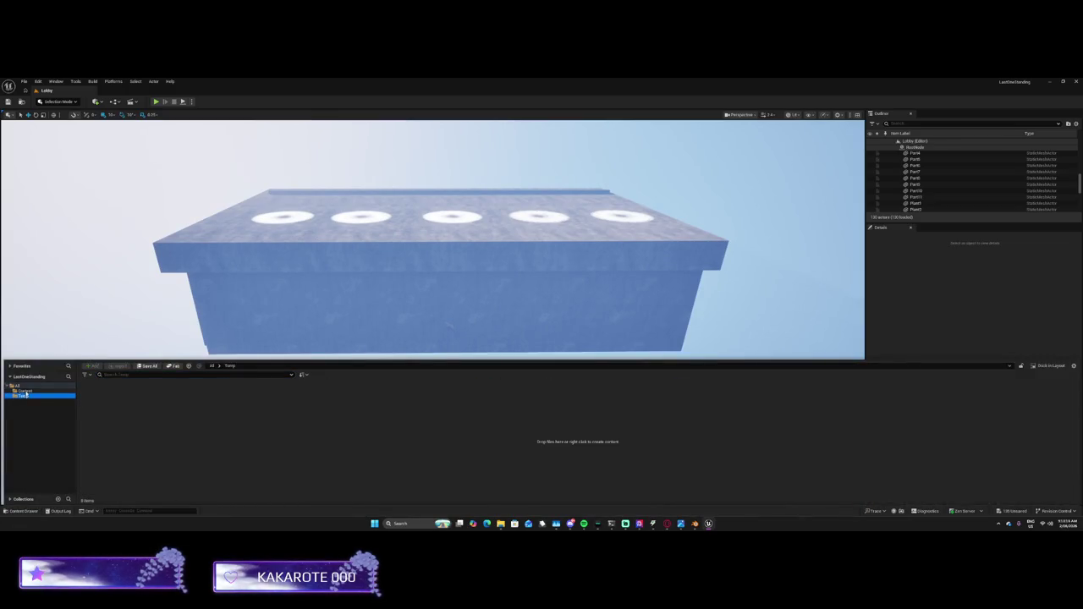
{"action": "left_click", "coordinate": [24, 391]}
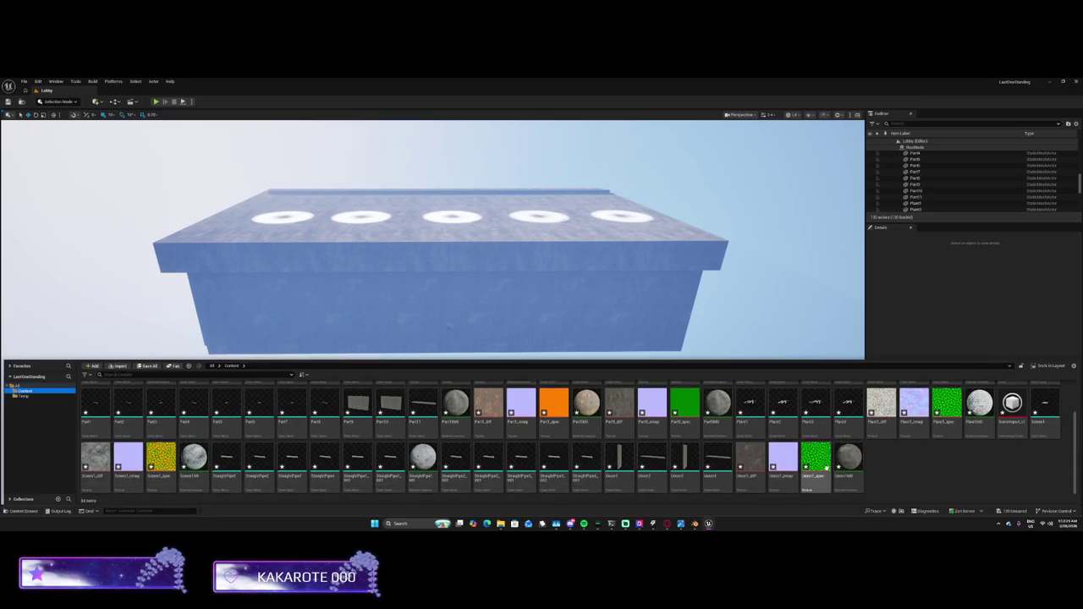
{"action": "scroll", "coordinate": [760, 462], "scroll_direction": "up", "scroll_amount": 1}
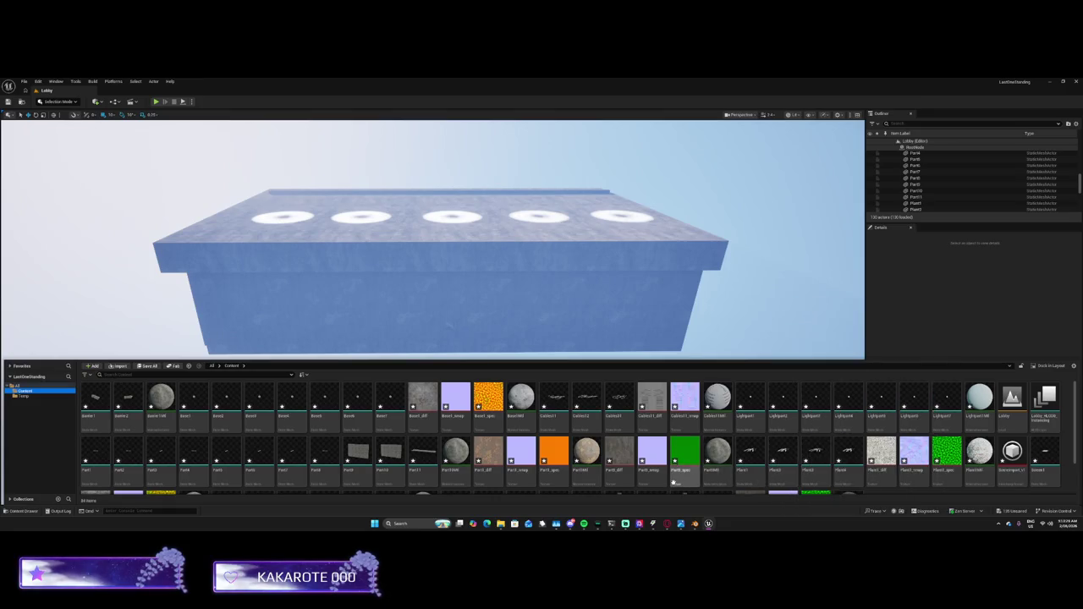
{"action": "left_click", "coordinate": [759, 321]}
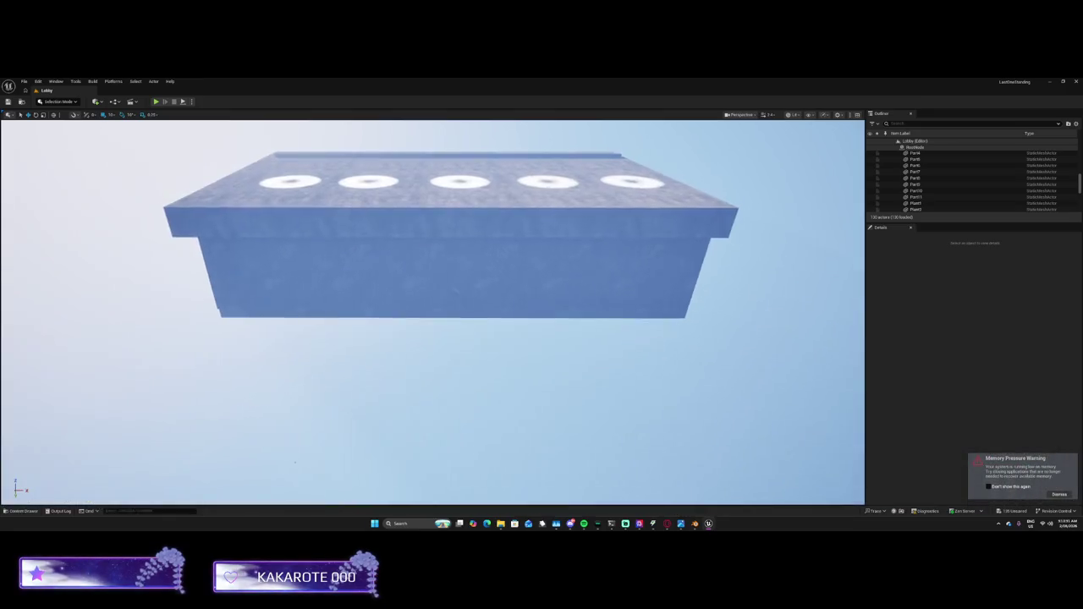
In the Outliner, select every actor from the first PointLight down to Lines
{"action": "scroll", "coordinate": [761, 331], "scroll_direction": "down", "scroll_amount": 3}
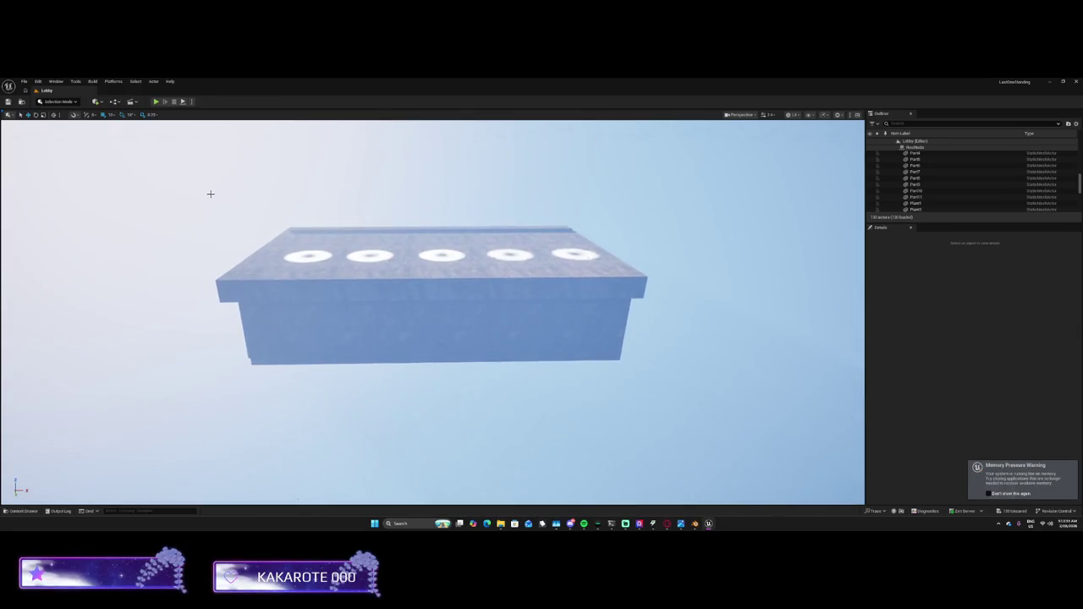
{"action": "scroll", "coordinate": [1069, 147], "scroll_direction": "up", "scroll_amount": 5}
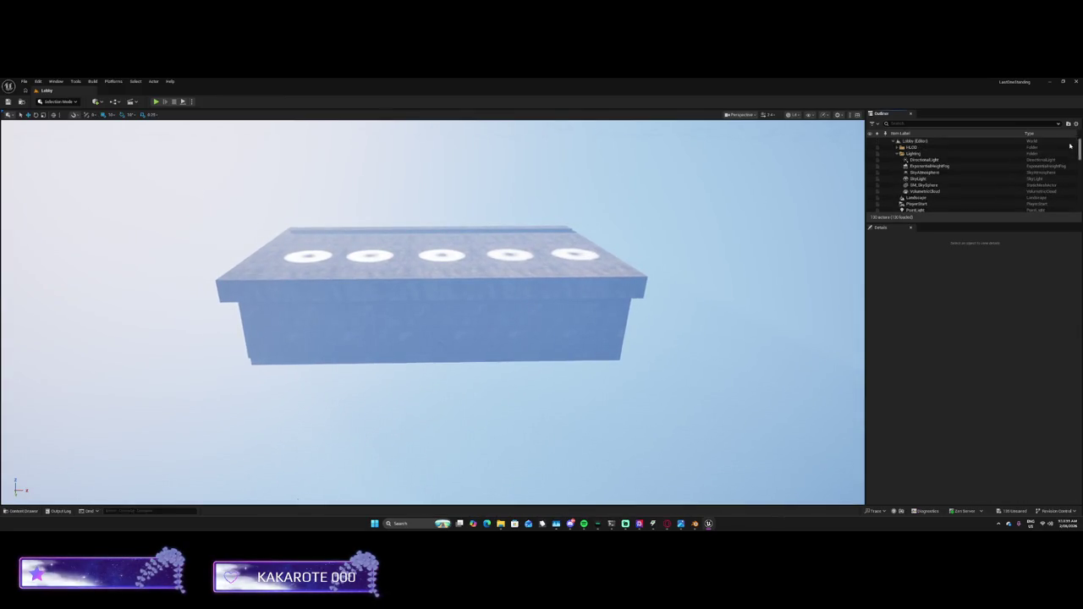
{"action": "scroll", "coordinate": [912, 193], "scroll_direction": "down", "scroll_amount": 2}
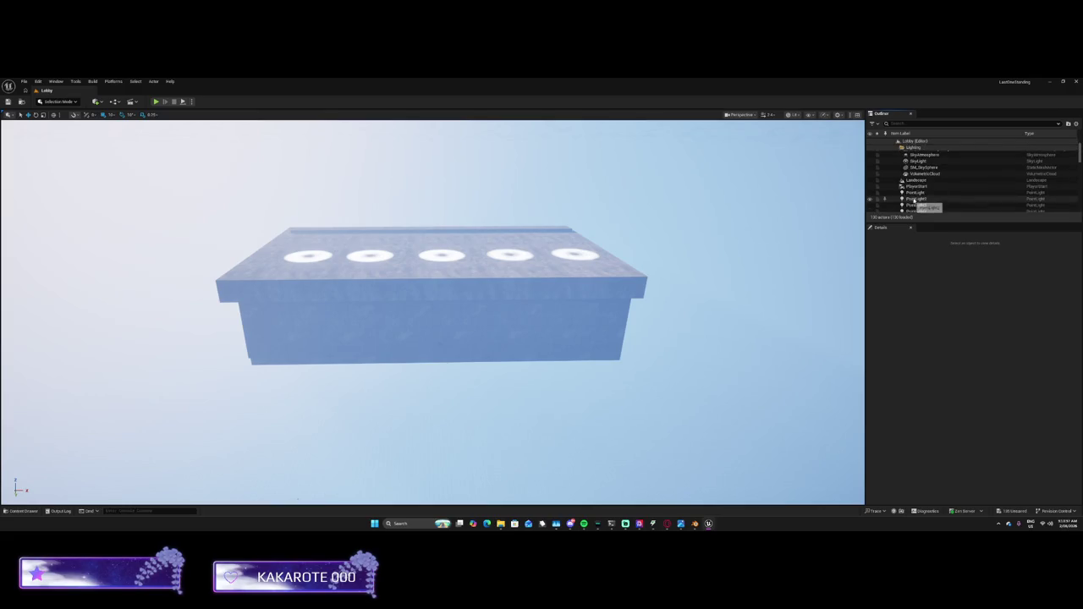
{"action": "left_click", "coordinate": [914, 193]}
{"action": "scroll", "coordinate": [918, 193], "scroll_direction": "down", "scroll_amount": 5}
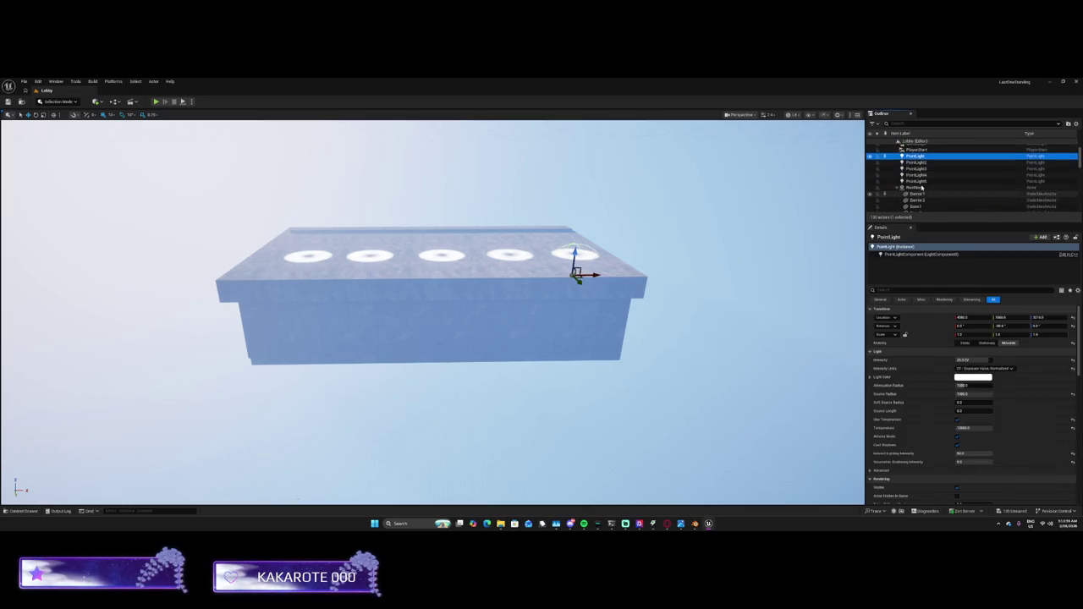
{"action": "scroll", "coordinate": [918, 193], "scroll_direction": "down", "scroll_amount": 2}
{"action": "left_click", "coordinate": [917, 196], "text": "shift"}
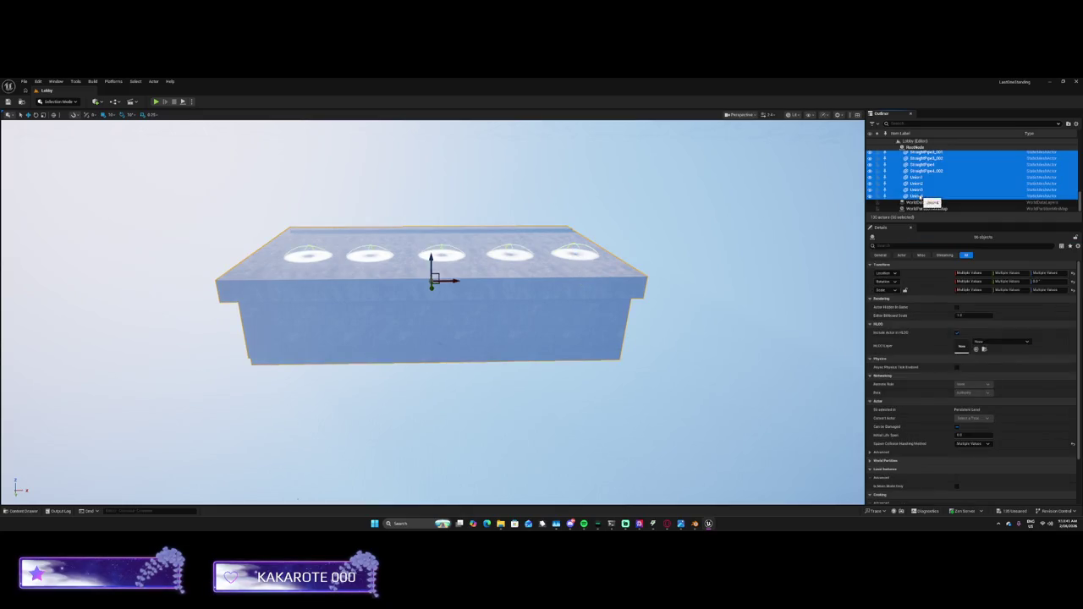
Delete all the selected box-room actors from the level
{"action": "right_click", "coordinate": [922, 196]}
{"action": "mouse_move", "coordinate": [939, 324]}
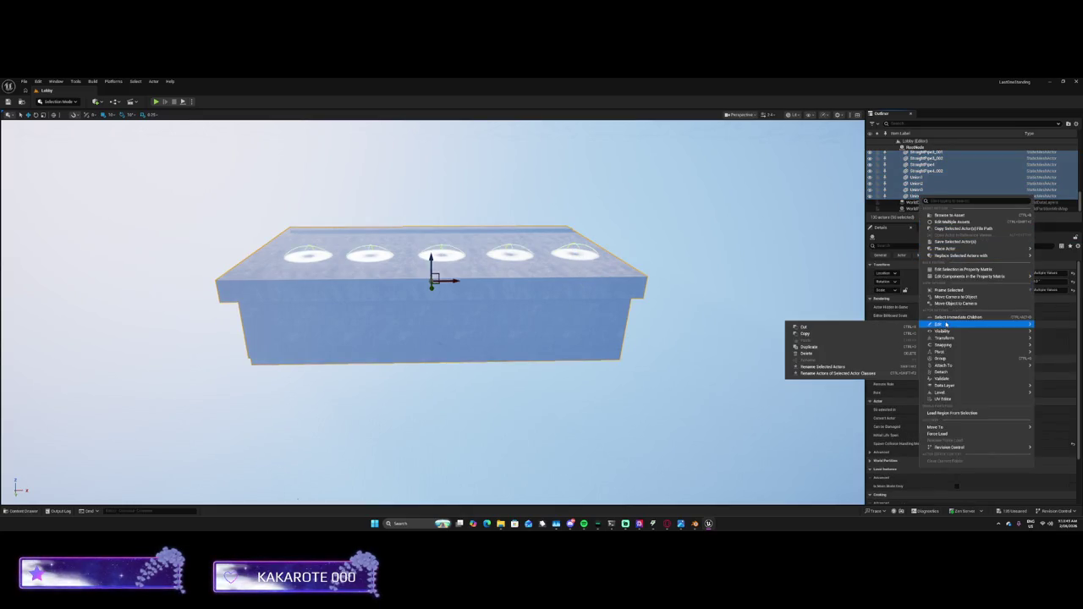
{"action": "left_click", "coordinate": [825, 355]}
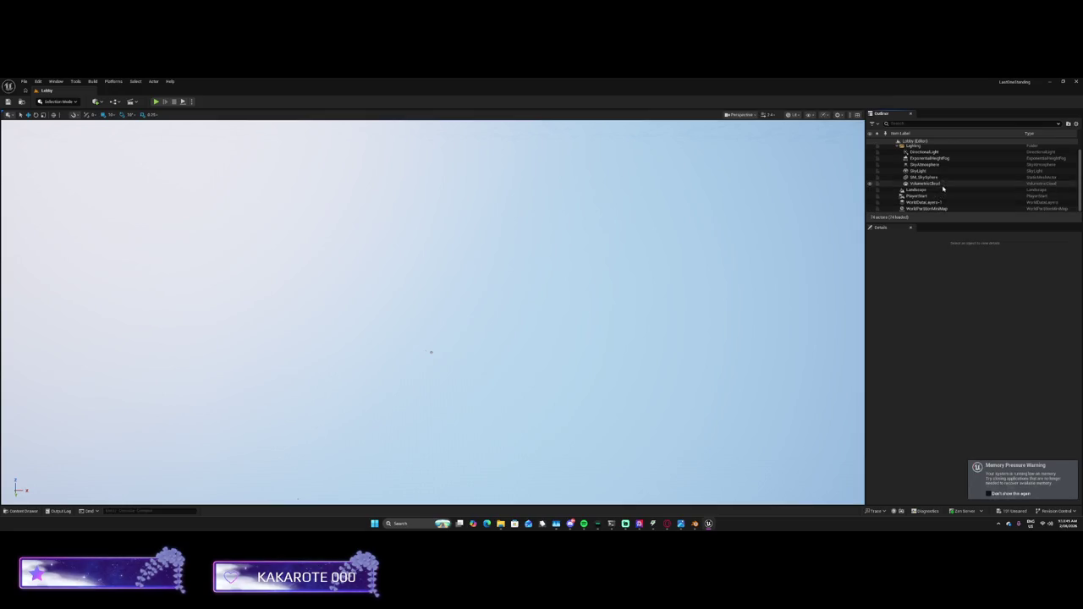
Collapse the Lighting folder and create a new folder named Lobby under the Lobby level
{"action": "scroll", "coordinate": [940, 188], "scroll_direction": "up", "scroll_amount": 1}
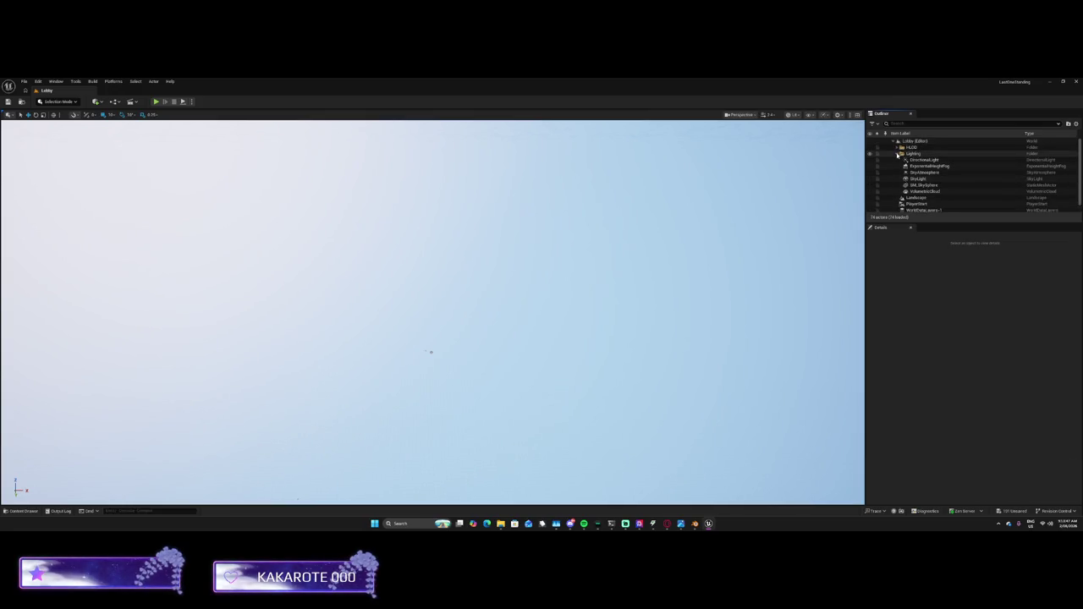
{"action": "left_click", "coordinate": [898, 155]}
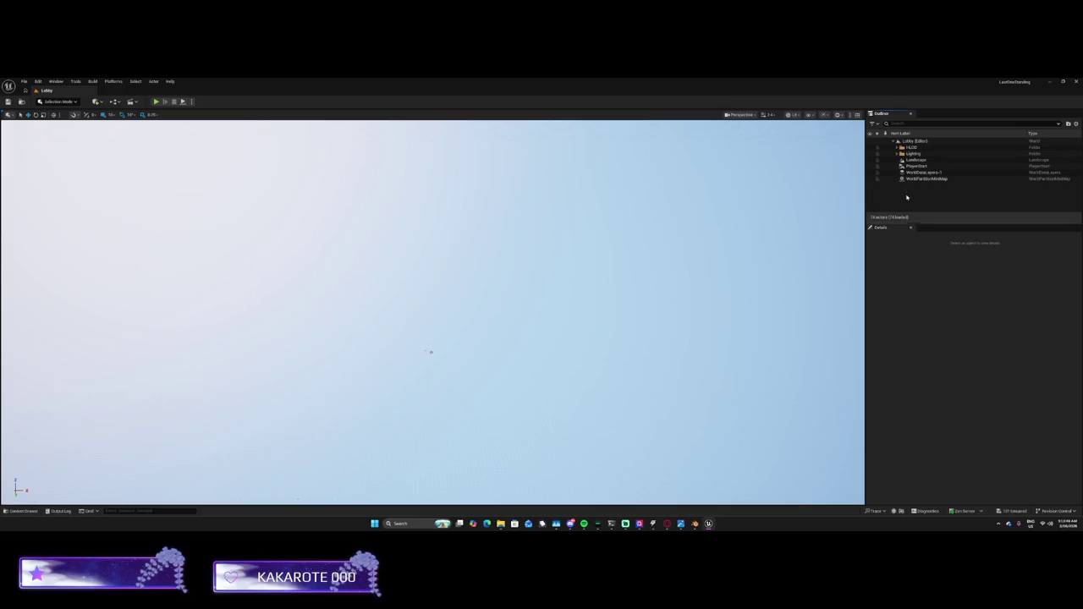
{"action": "right_click", "coordinate": [914, 141]}
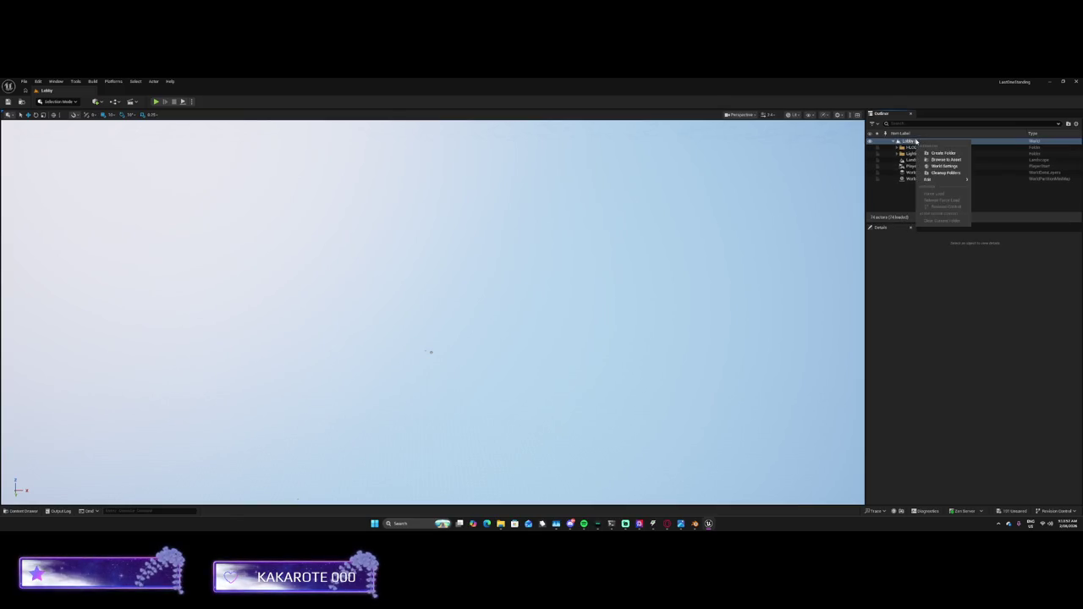
{"action": "left_click", "coordinate": [944, 153]}
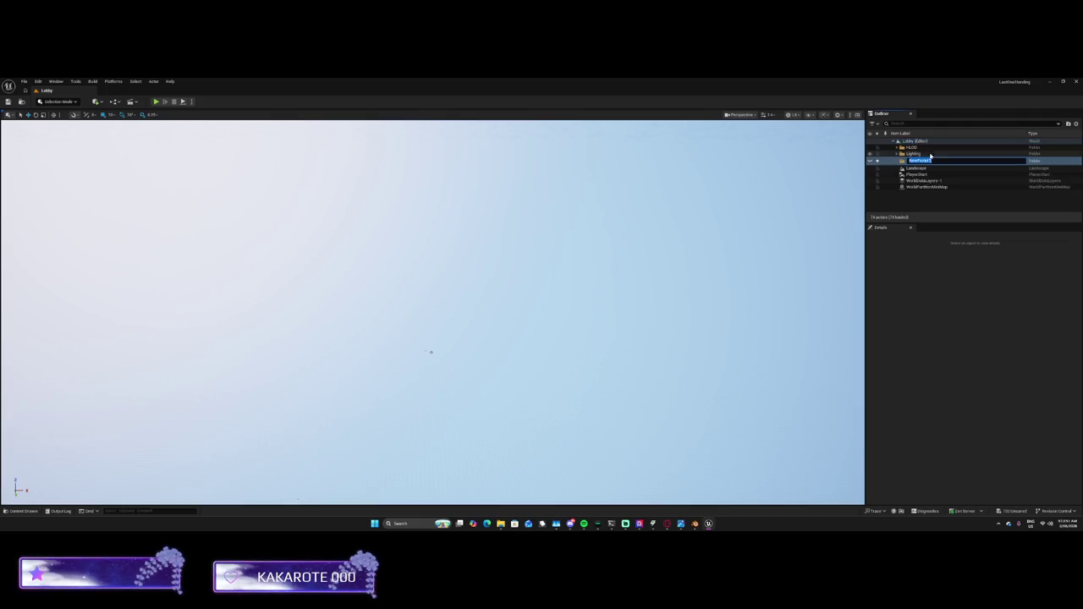
{"action": "type", "text": "Lobby"}
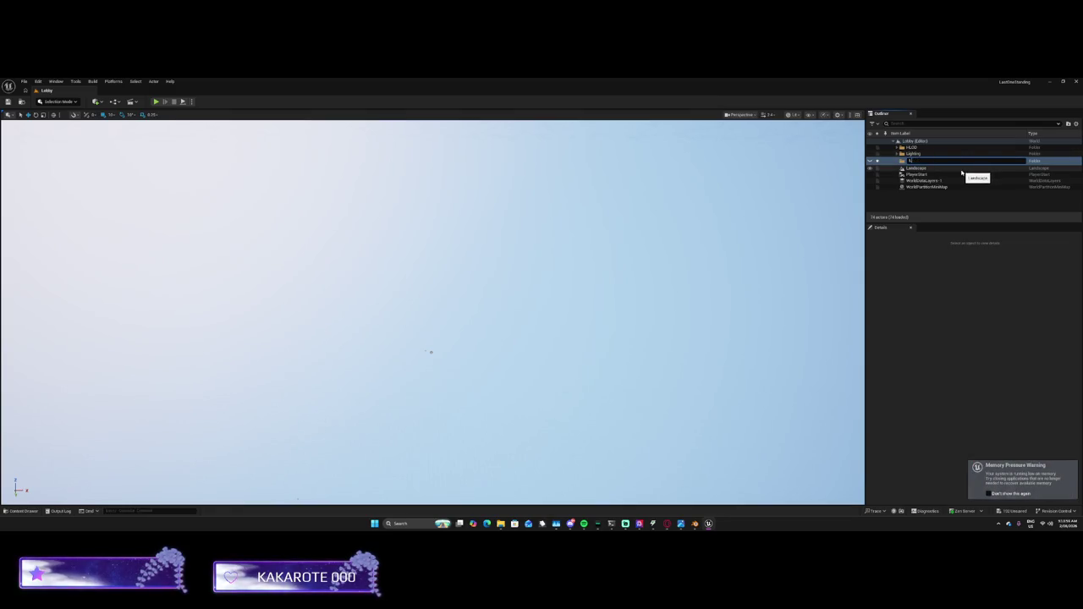
{"action": "key", "text": "Return"}
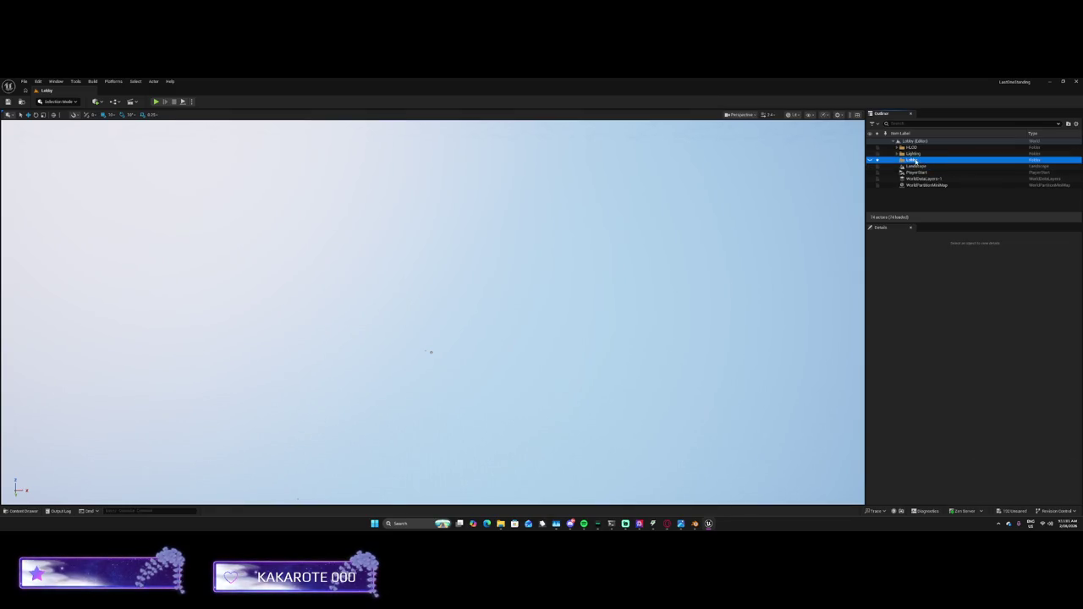
{"action": "right_click", "coordinate": [912, 161]}
{"action": "left_click", "coordinate": [876, 163]}
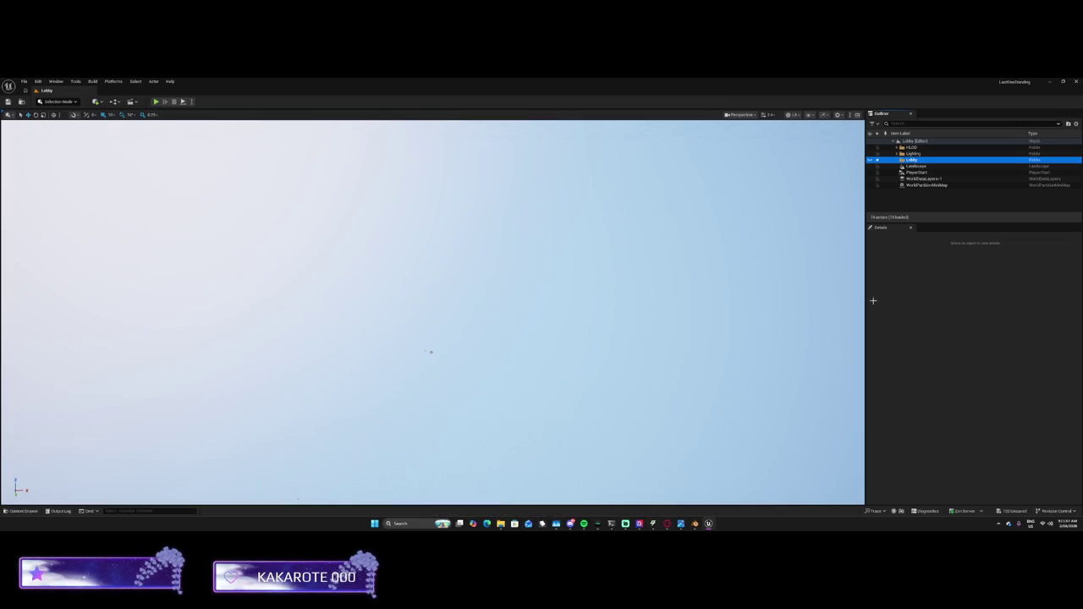
{"action": "left_click", "coordinate": [34, 511]}
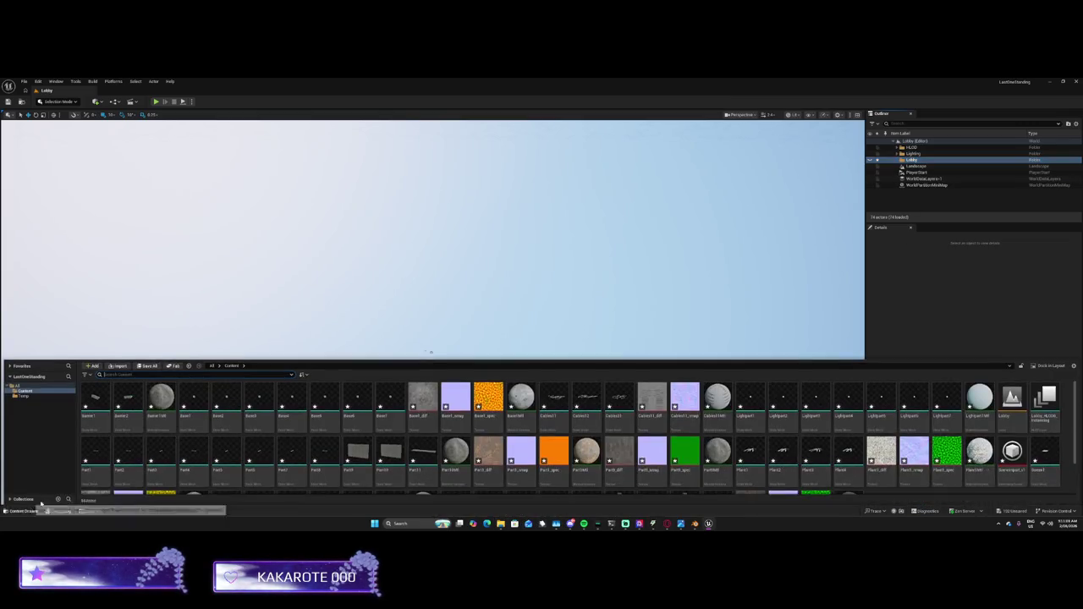
Save the Lobby level asset using Save Selected
{"action": "left_click", "coordinate": [1021, 407]}
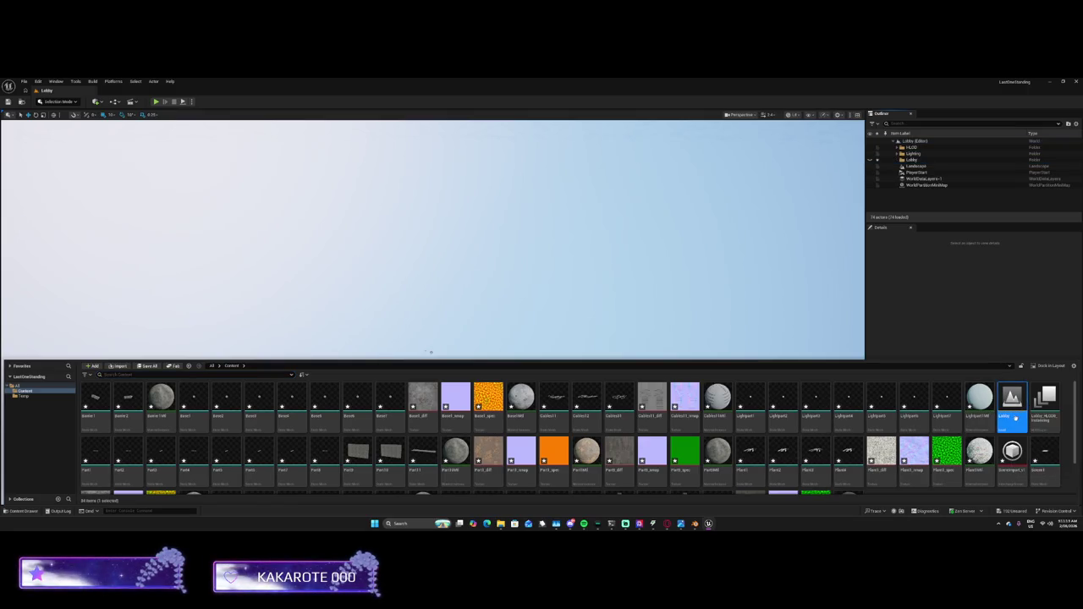
{"action": "key", "text": "ctrl+shift+s"}
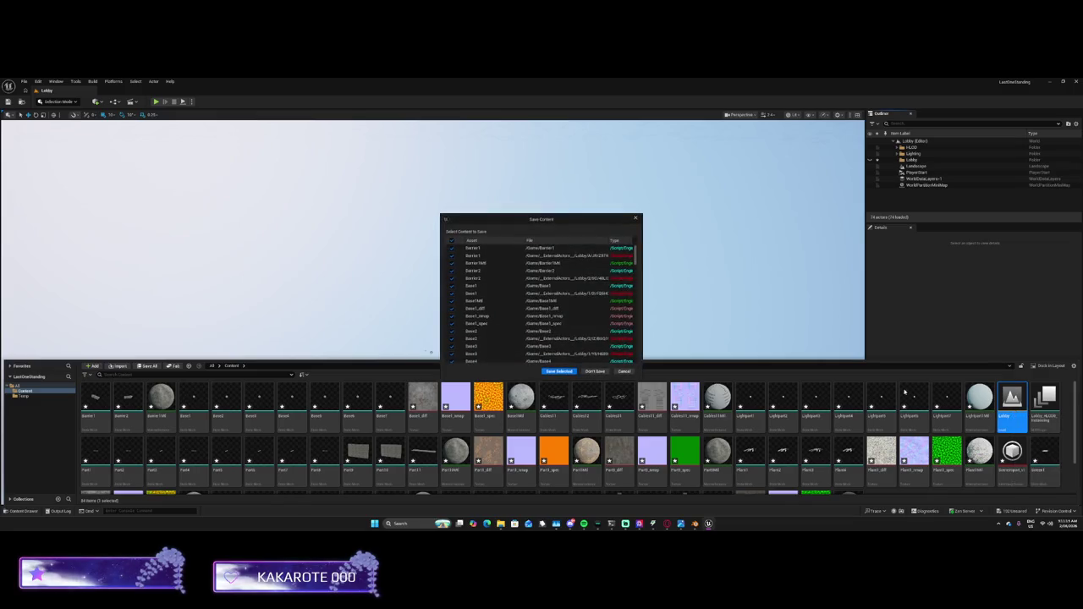
{"action": "left_click", "coordinate": [569, 372]}
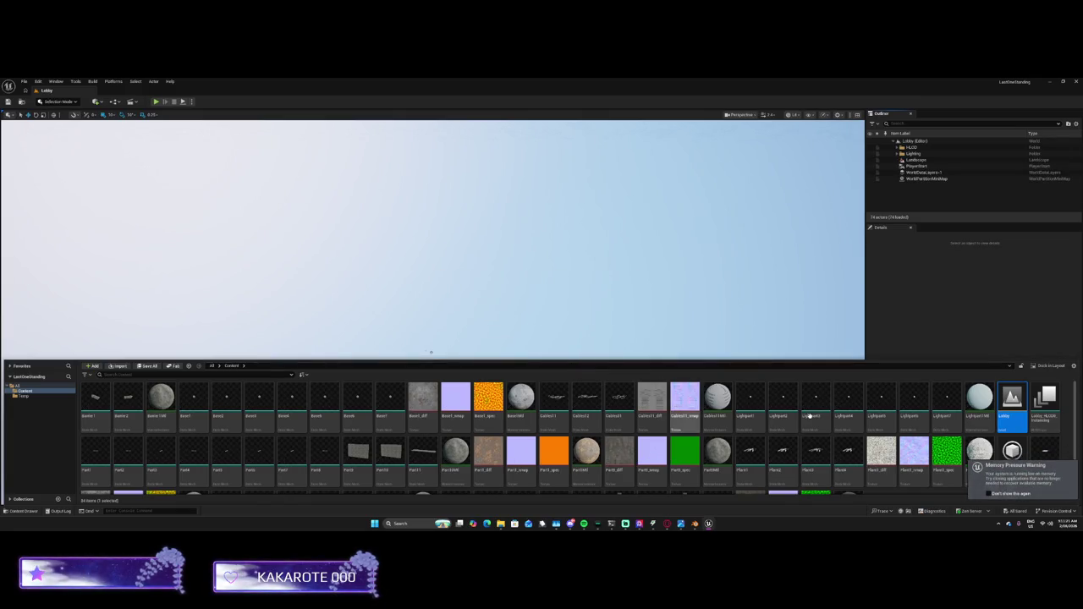
{"action": "left_click", "coordinate": [592, 298]}
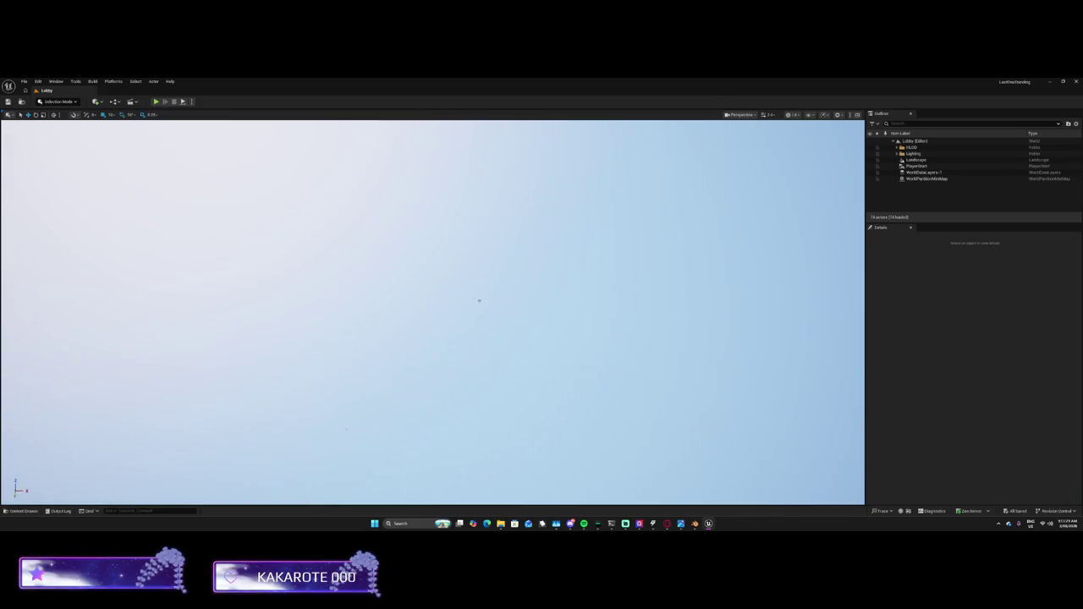
Drag the Lobby level into the viewport, undo the placement, and reopen the Content Drawer
{"action": "left_click", "coordinate": [34, 512]}
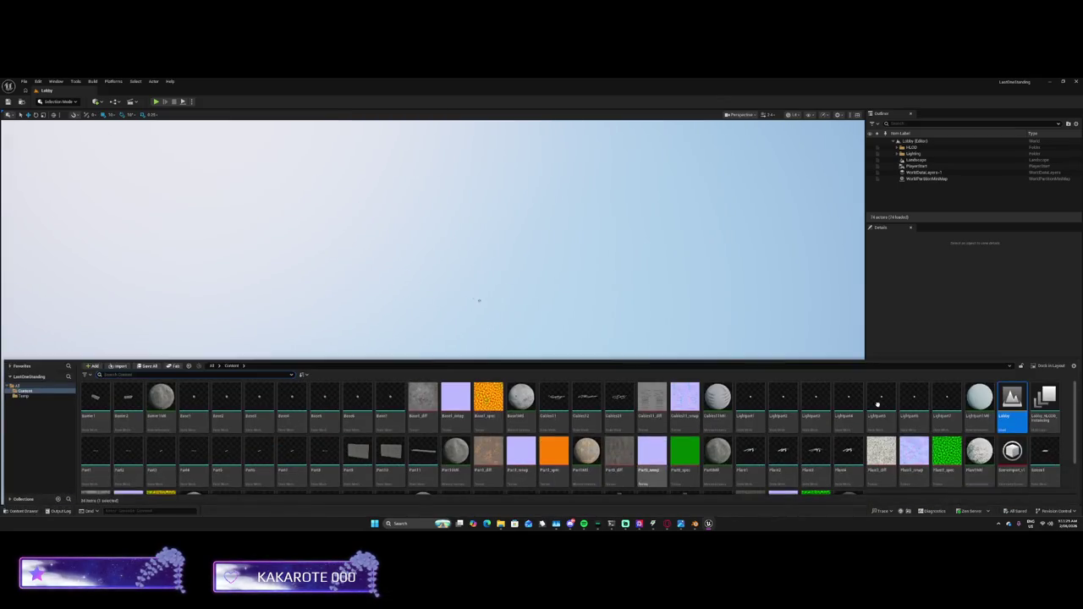
{"action": "mouse_move", "coordinate": [1012, 420]}
{"action": "left_mouse_down"}
{"action": "mouse_move", "coordinate": [702, 290]}
{"action": "mouse_move", "coordinate": [477, 284]}
{"action": "left_mouse_up"}
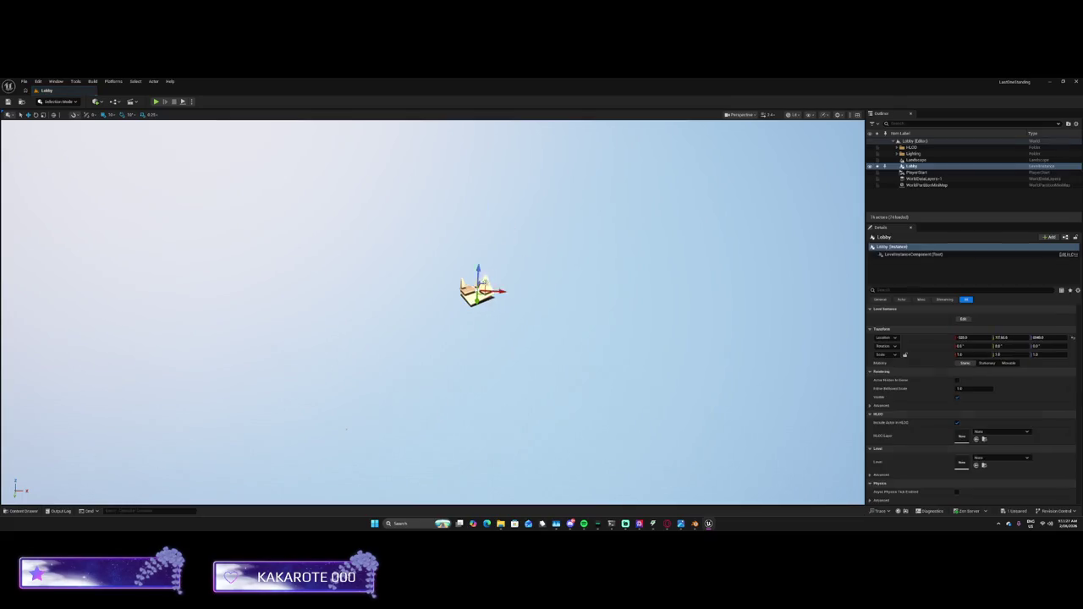
{"action": "scroll", "coordinate": [508, 284], "scroll_direction": "up", "scroll_amount": 3}
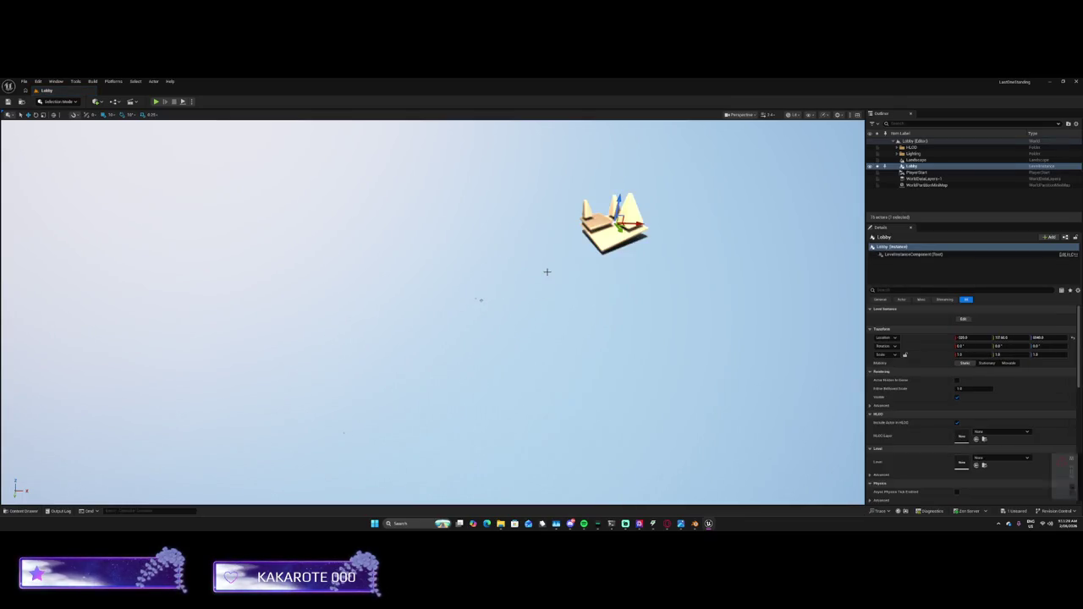
{"action": "key", "text": "ctrl+z"}
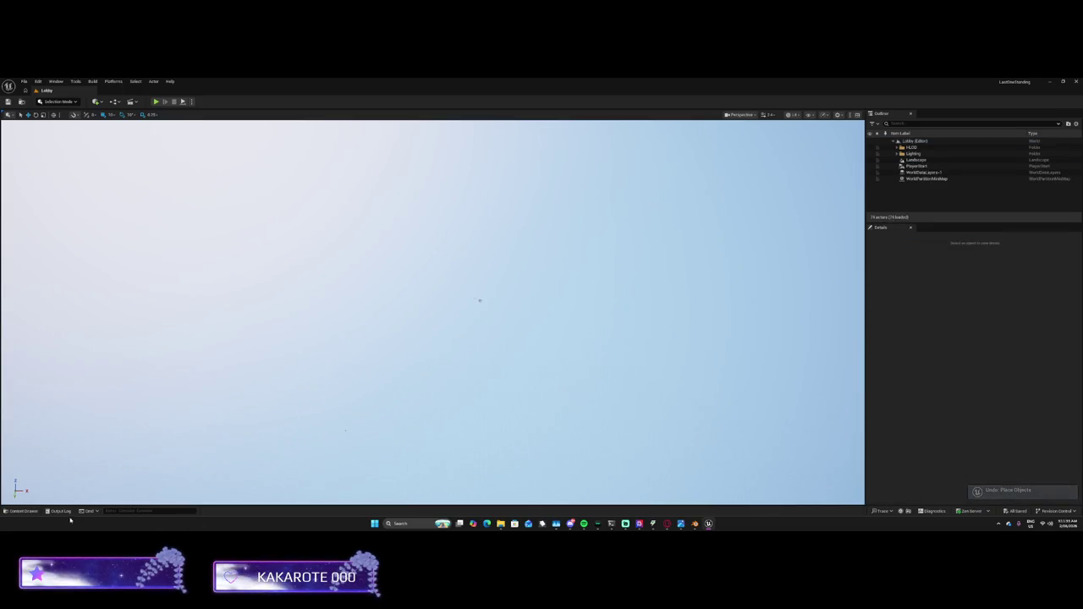
{"action": "key", "text": "ctrl+space"}
{"action": "scroll", "coordinate": [500, 443], "scroll_direction": "down", "scroll_amount": 2}
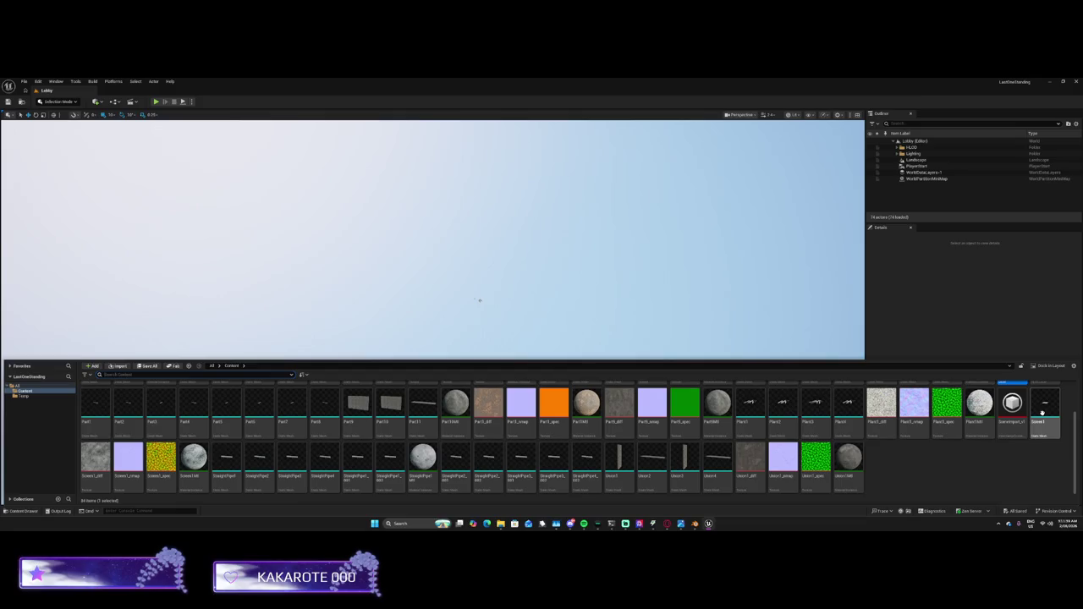
Scroll through the Content Drawer, then drag SceneImport toward the viewport so the drawer closes
{"action": "scroll", "coordinate": [998, 423], "scroll_direction": "up", "scroll_amount": 2}
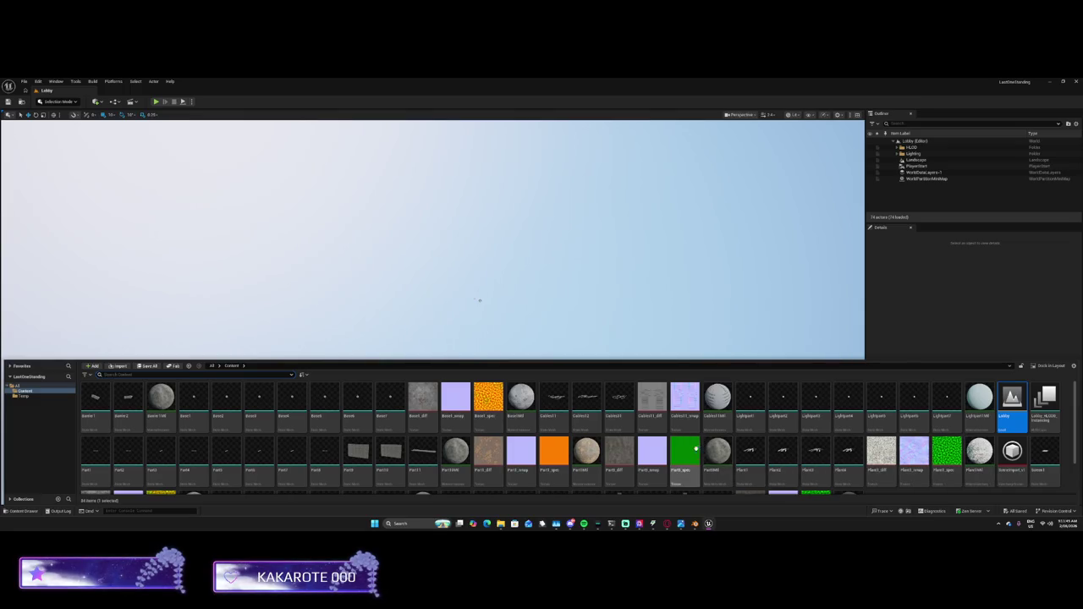
{"action": "scroll", "coordinate": [669, 457], "scroll_direction": "down", "scroll_amount": 2}
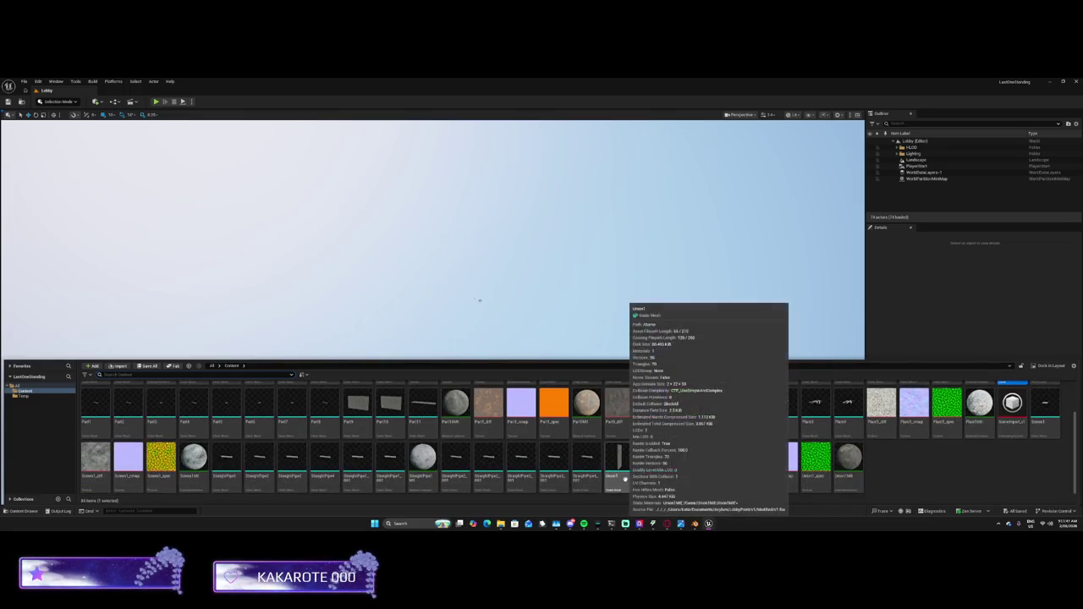
{"action": "scroll", "coordinate": [542, 430], "scroll_direction": "up", "scroll_amount": 1}
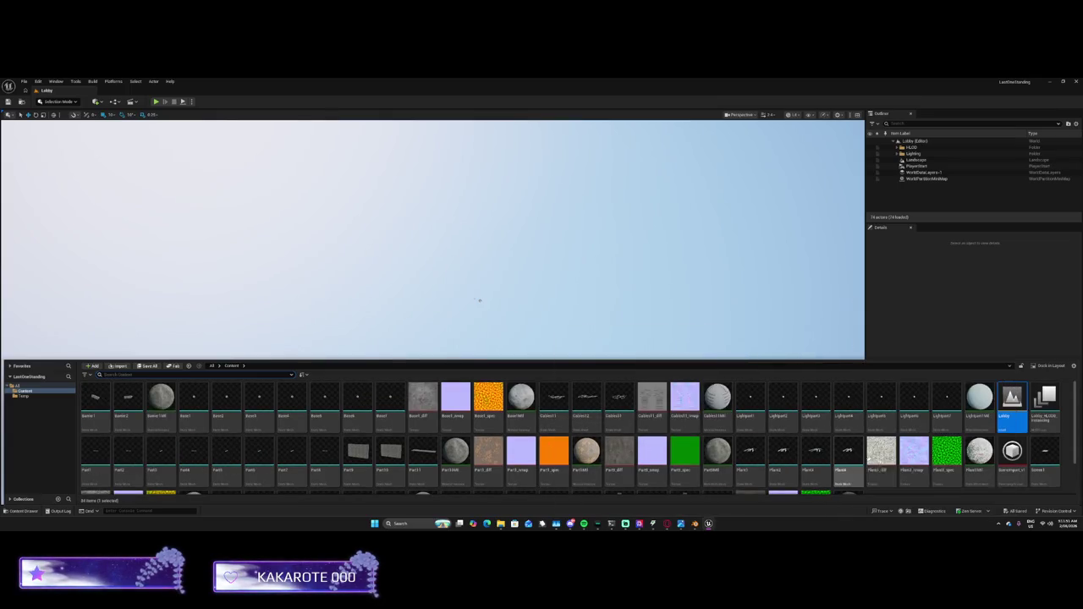
{"action": "scroll", "coordinate": [1002, 474], "scroll_direction": "down", "scroll_amount": 1}
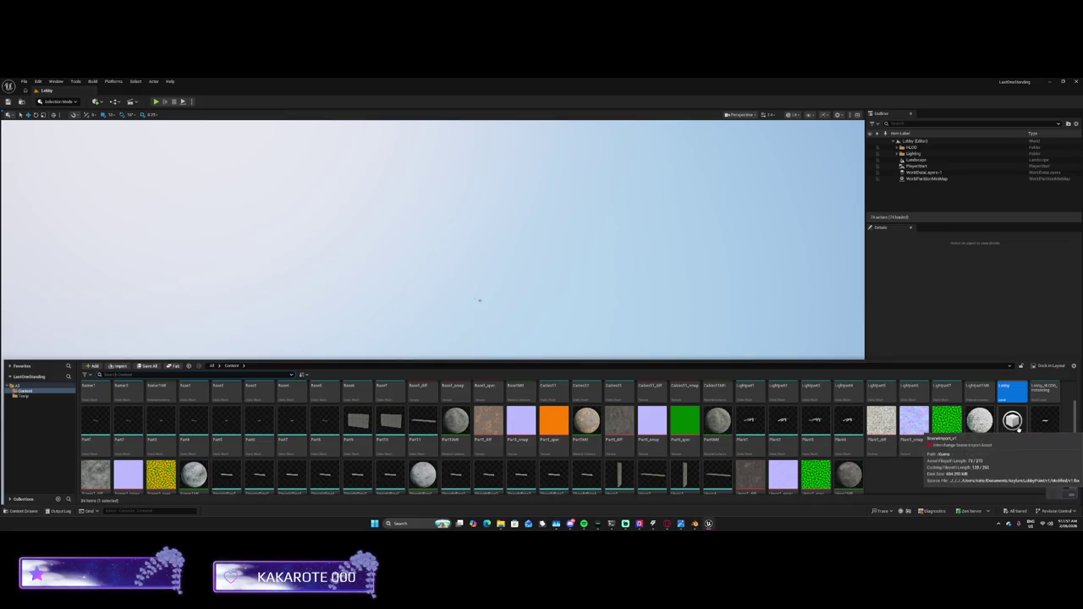
{"action": "mouse_move", "coordinate": [1012, 420]}
{"action": "left_mouse_down"}
{"action": "mouse_move", "coordinate": [621, 313]}
{"action": "mouse_move", "coordinate": [641, 330]}
{"action": "left_mouse_up"}
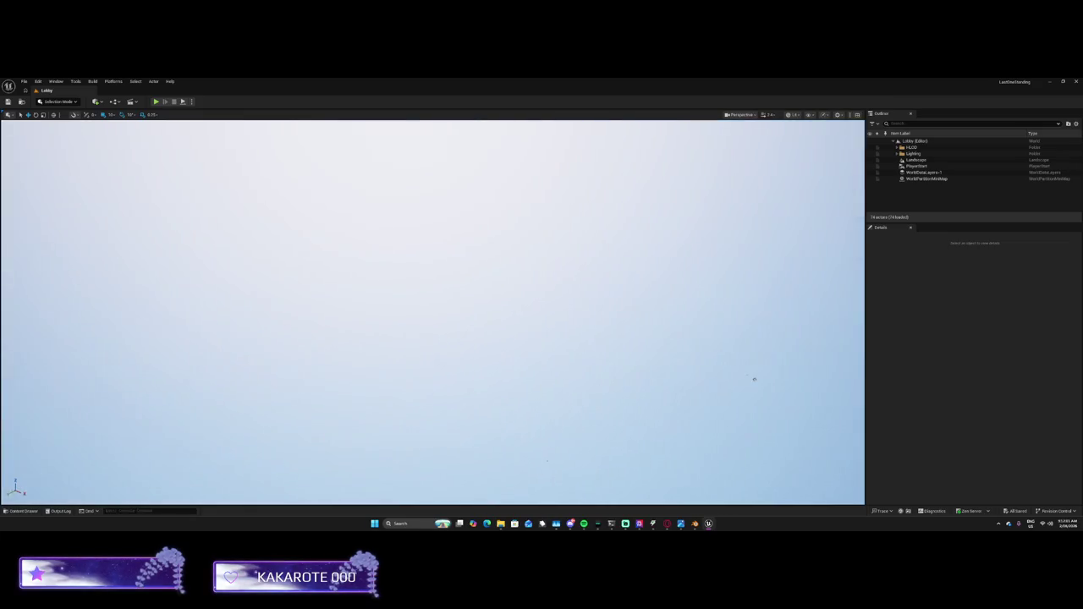
{"action": "mouse_move", "coordinate": [667, 523]}
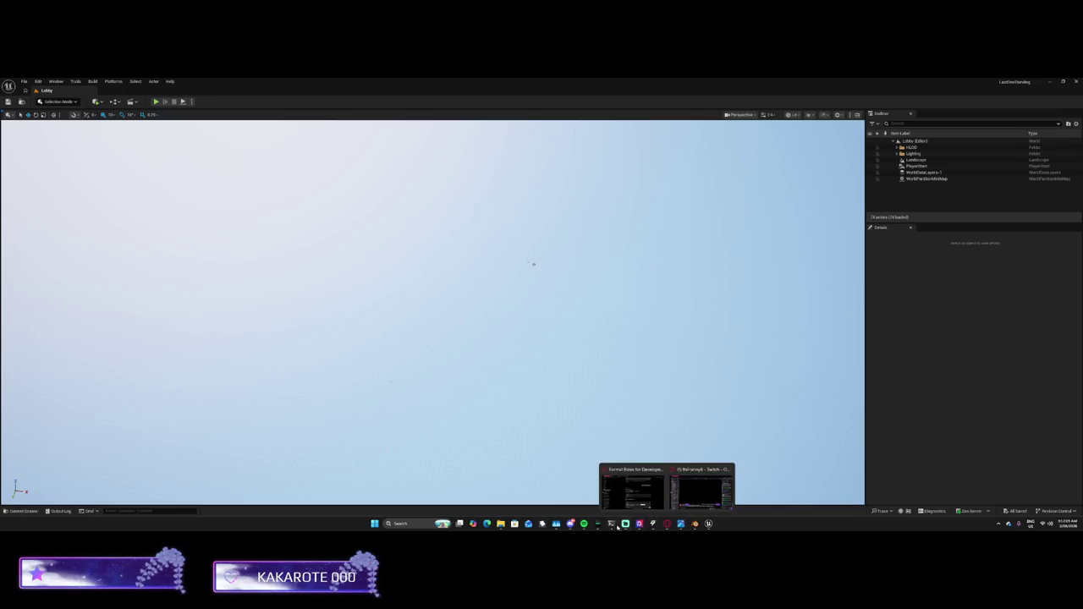
Quit Blender, answering its save-changes prompt, to return to the Lobby level
{"action": "left_click", "coordinate": [695, 523]}
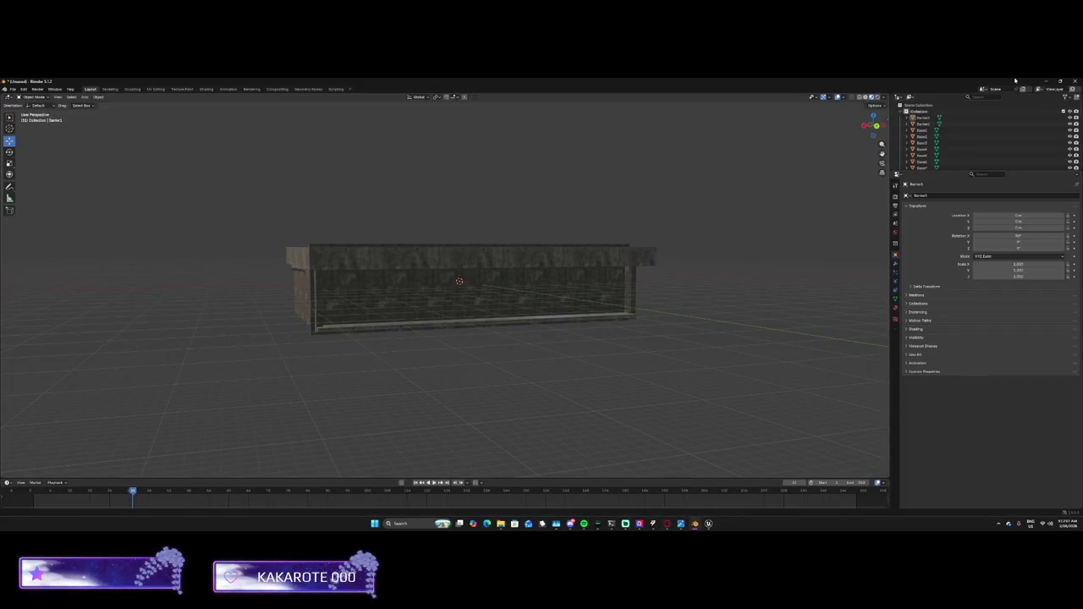
{"action": "left_click", "coordinate": [1071, 81]}
{"action": "left_click", "coordinate": [543, 315]}
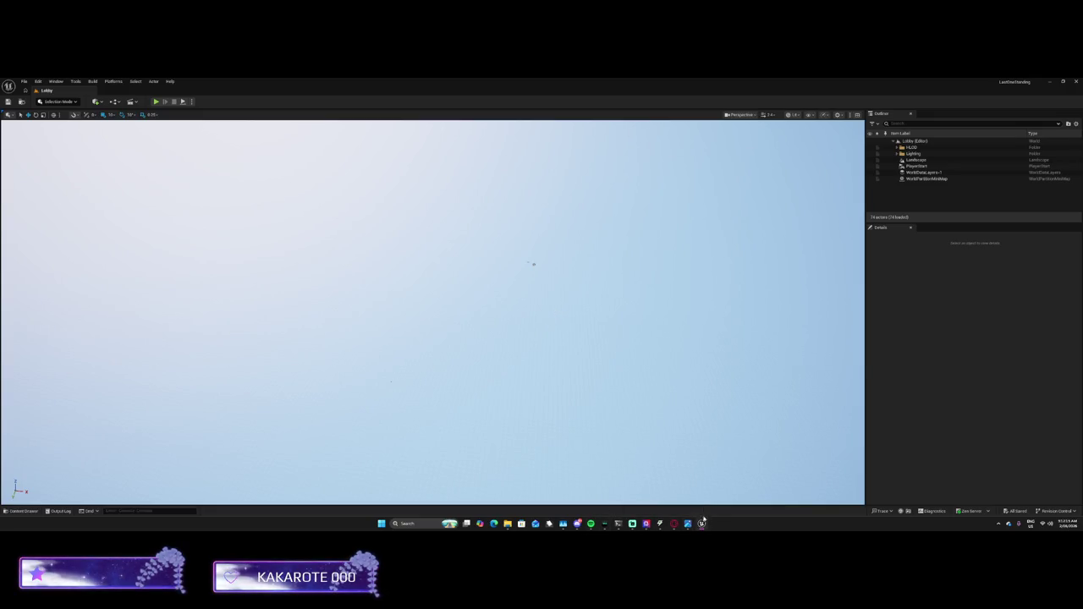
Select SM_SkySphere, the Lighting folder and SkyLight, undoing each so Lighting stays expanded
{"action": "left_click", "coordinate": [640, 457]}
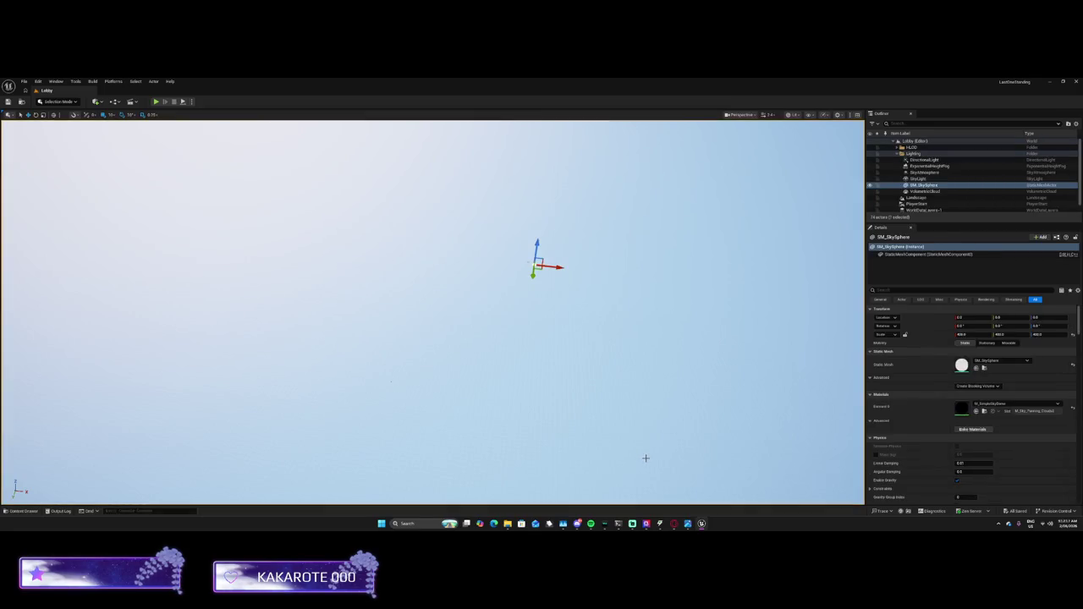
{"action": "key", "text": "ctrl+z"}
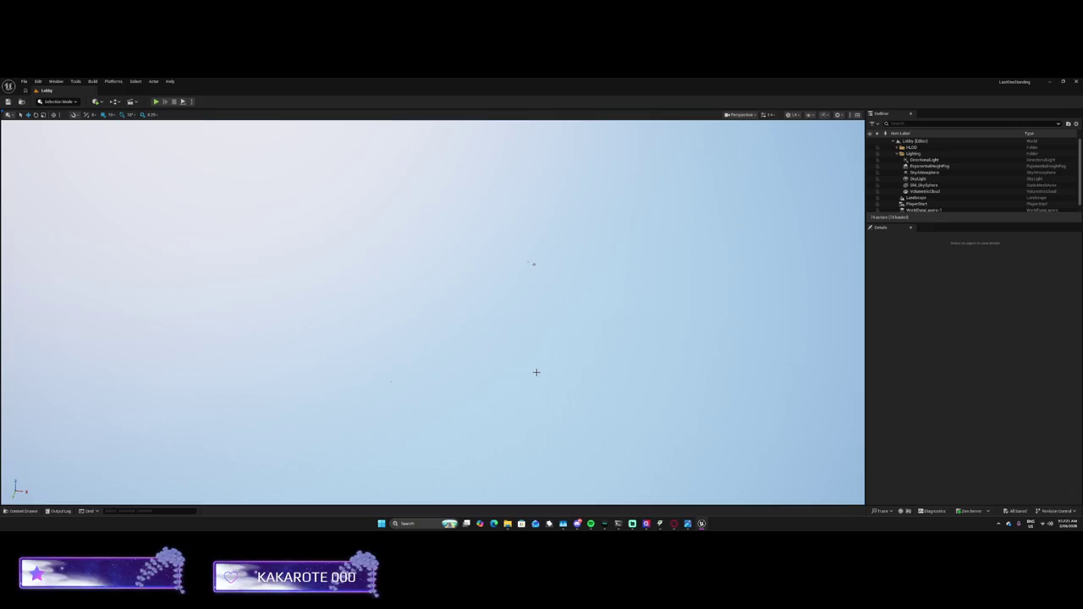
{"action": "double_click", "coordinate": [913, 153]}
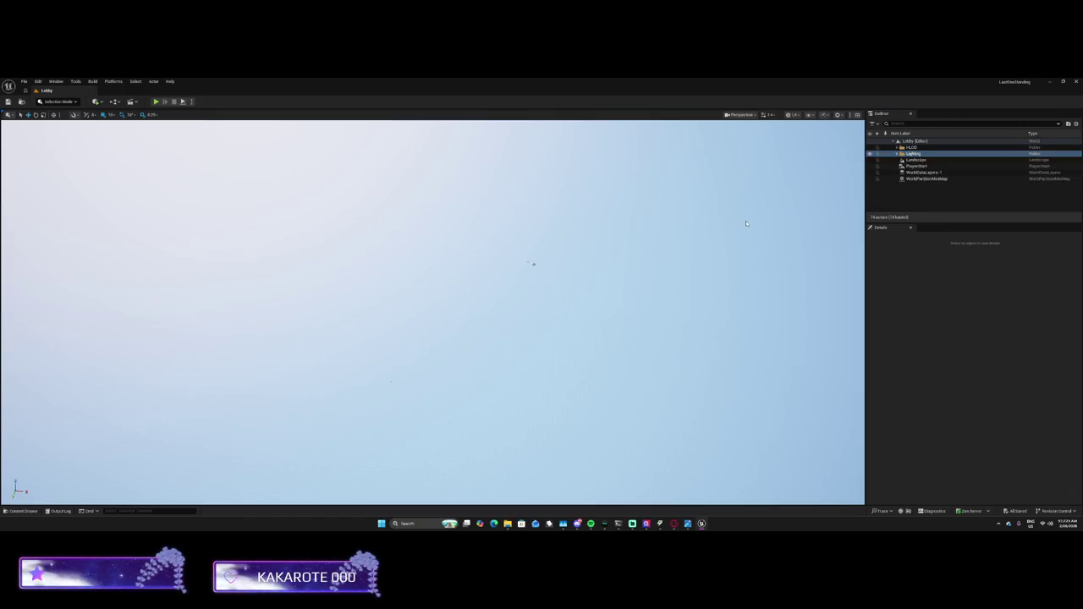
{"action": "key", "text": "ctrl+z"}
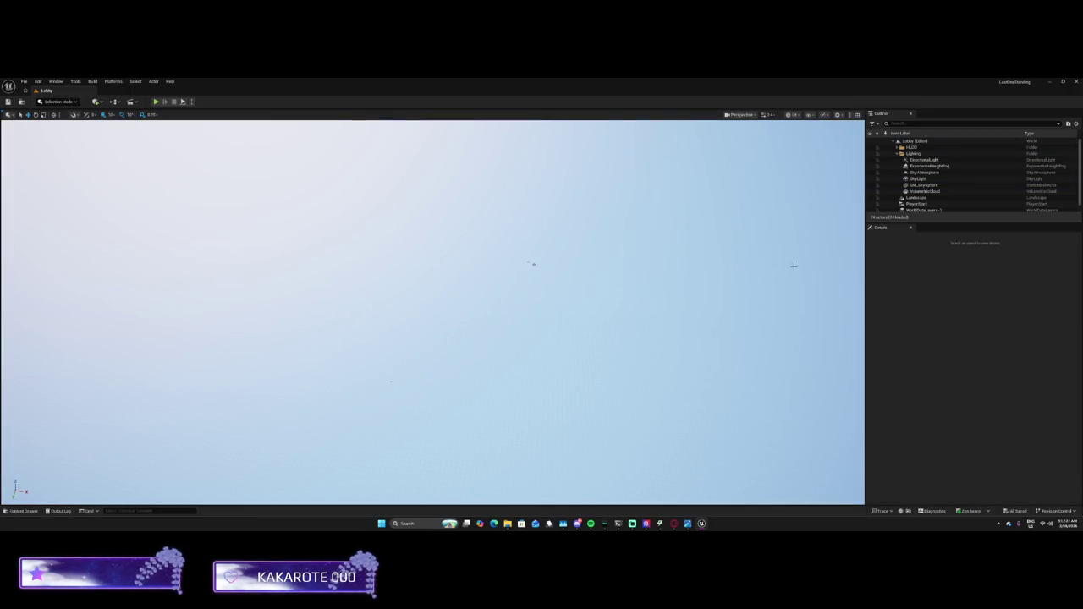
{"action": "left_click", "coordinate": [918, 178]}
{"action": "scroll", "coordinate": [920, 207], "scroll_direction": "down", "scroll_amount": 1}
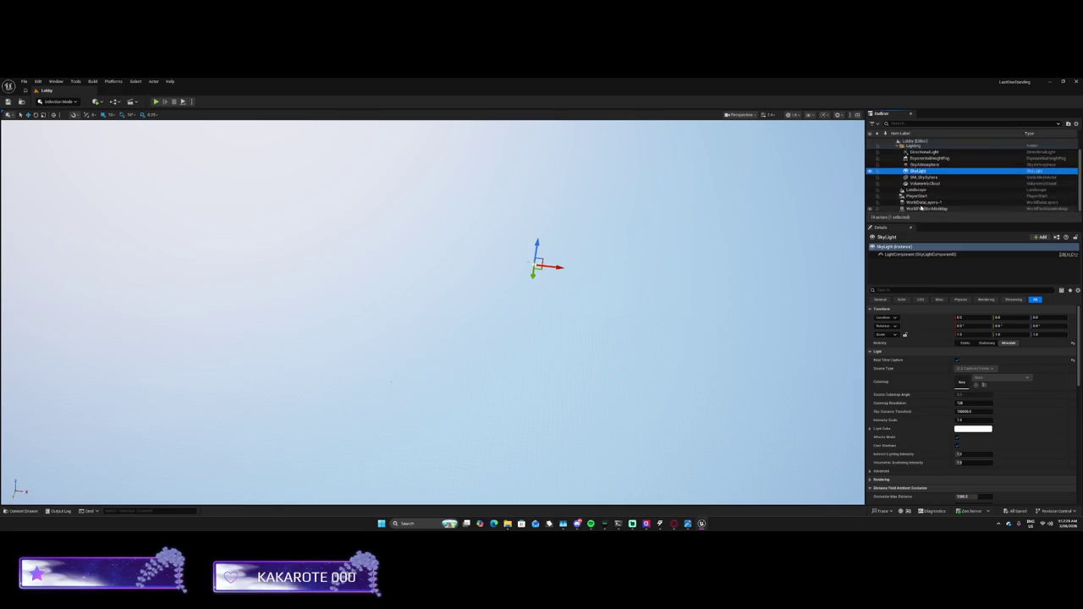
{"action": "key", "text": "ctrl+z"}
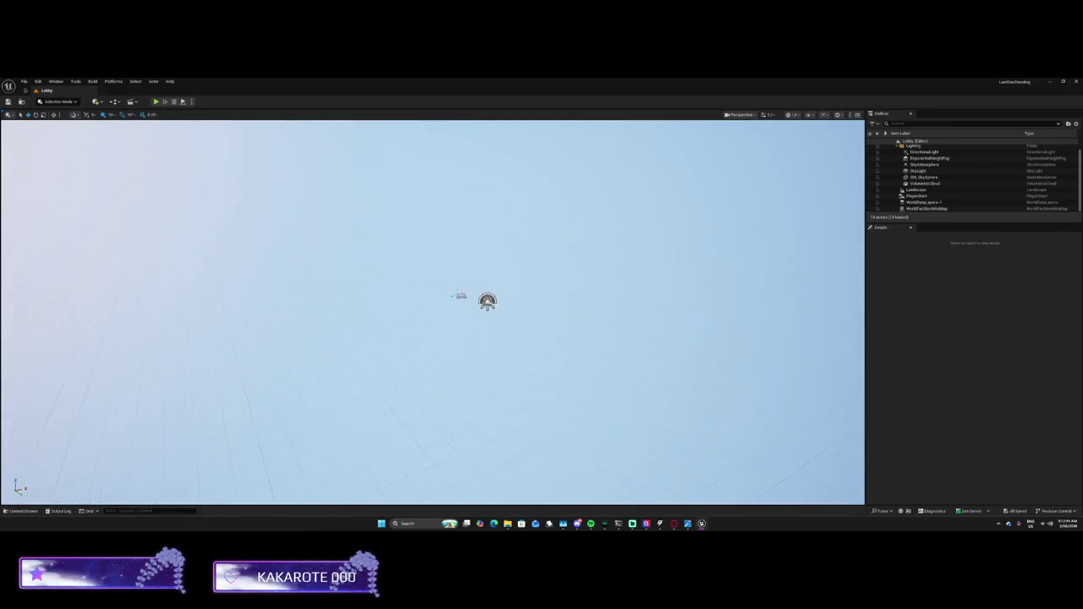
Collapse Lighting and create a new Outliner folder named Lobby
{"action": "left_click", "coordinate": [897, 146]}
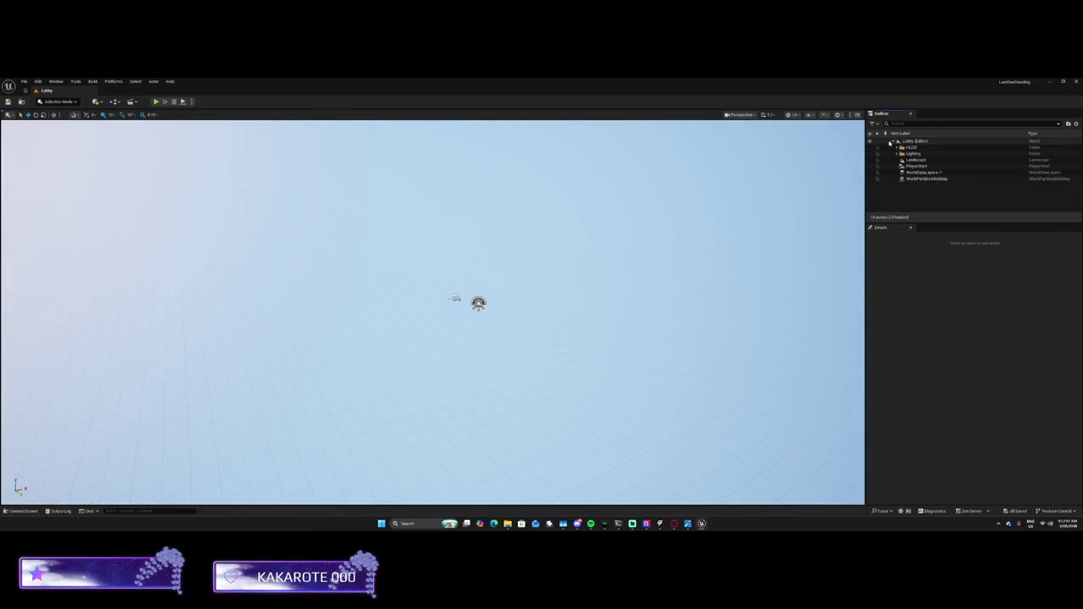
{"action": "right_click", "coordinate": [897, 203]}
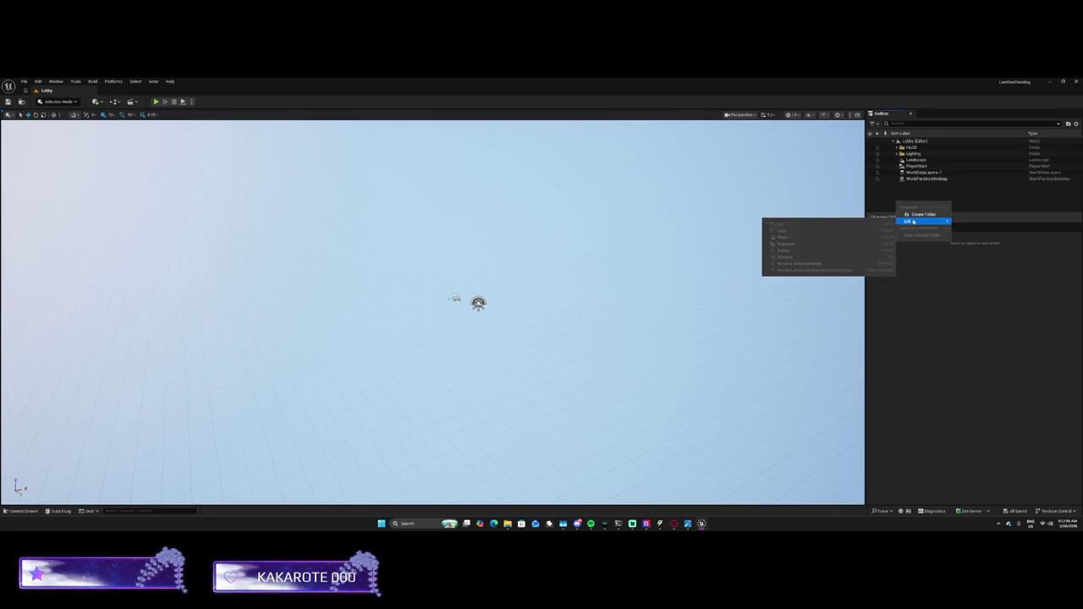
{"action": "left_click", "coordinate": [920, 214]}
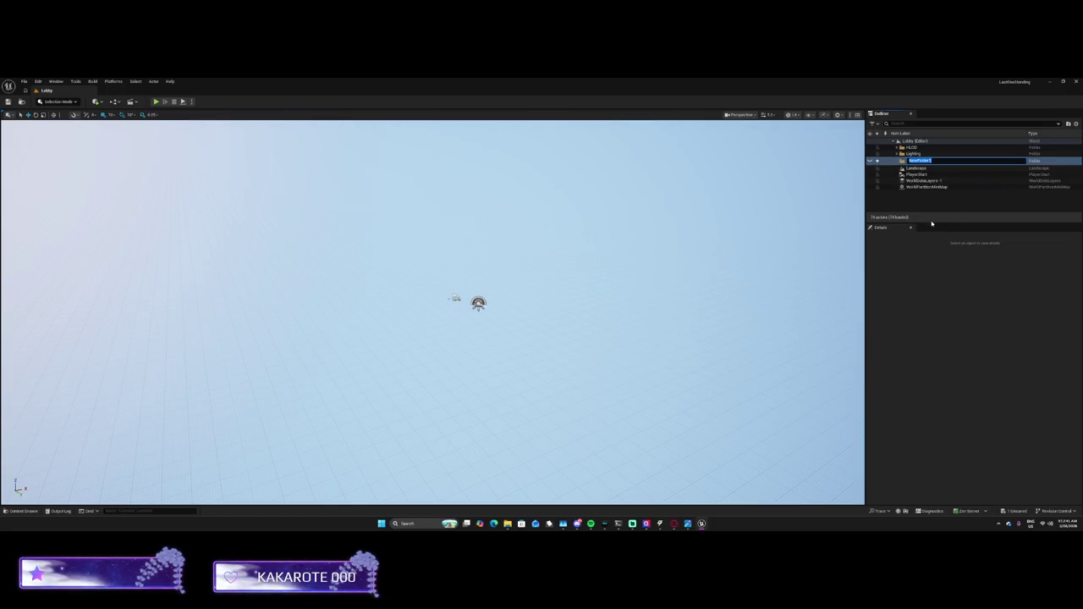
{"action": "type", "text": "Lobby"}
{"action": "key", "text": "Return"}
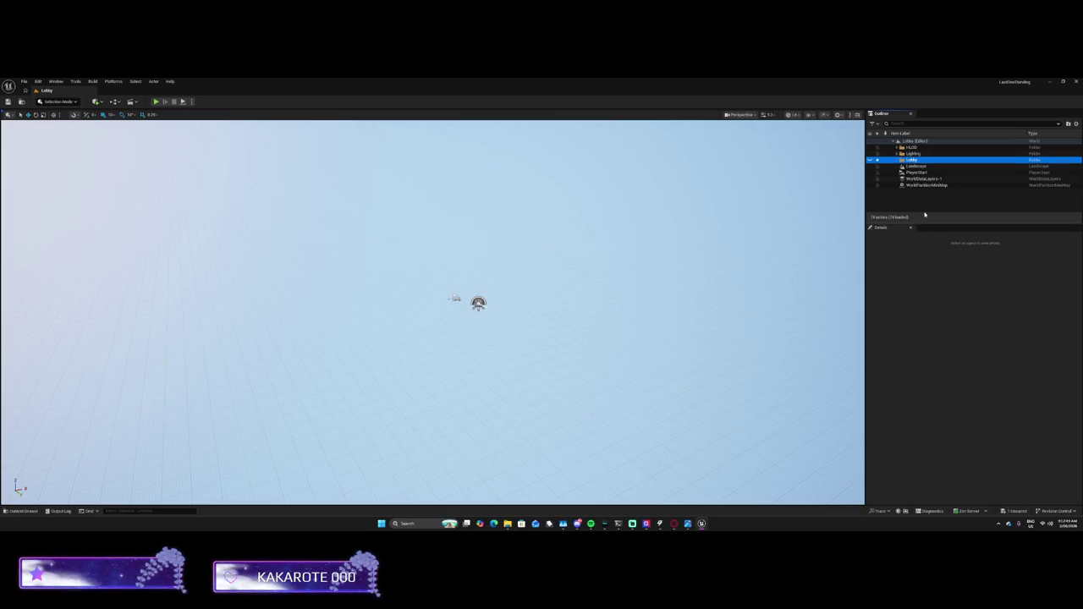
Open the Content Drawer, select Lobby_HLOD0_Instancing, then hide the drawer again
{"action": "key", "text": "ctrl+space"}
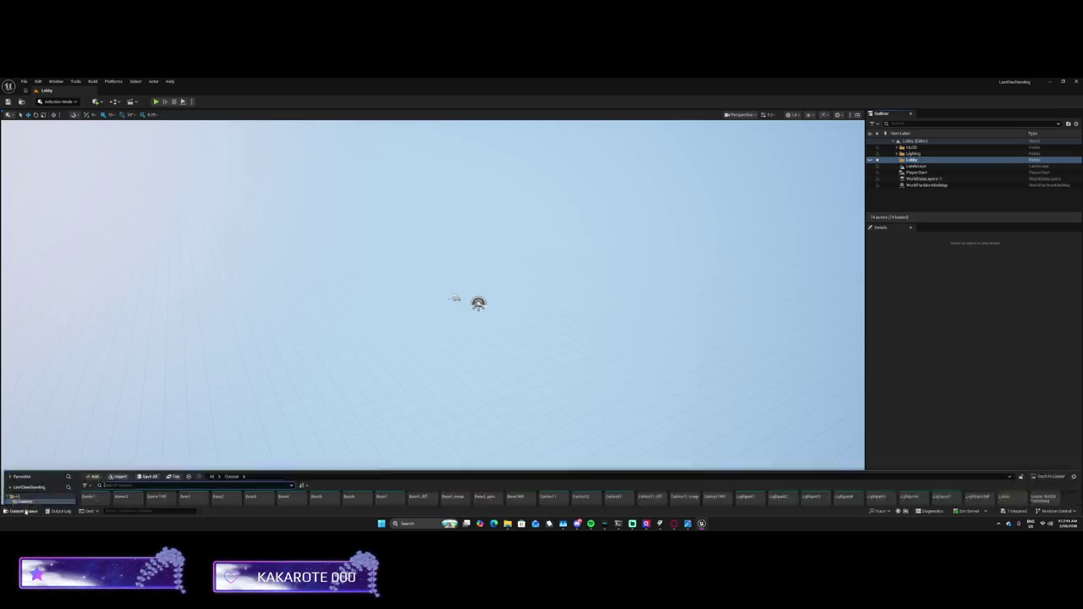
{"action": "right_click", "coordinate": [103, 428]}
{"action": "key", "text": "Escape"}
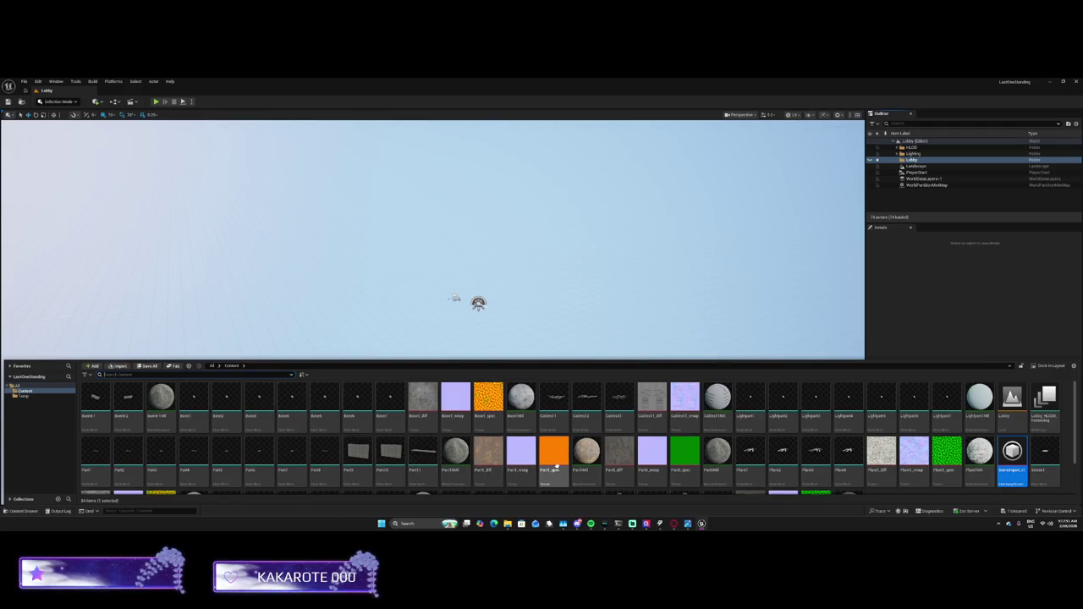
{"action": "mouse_move", "coordinate": [558, 462]}
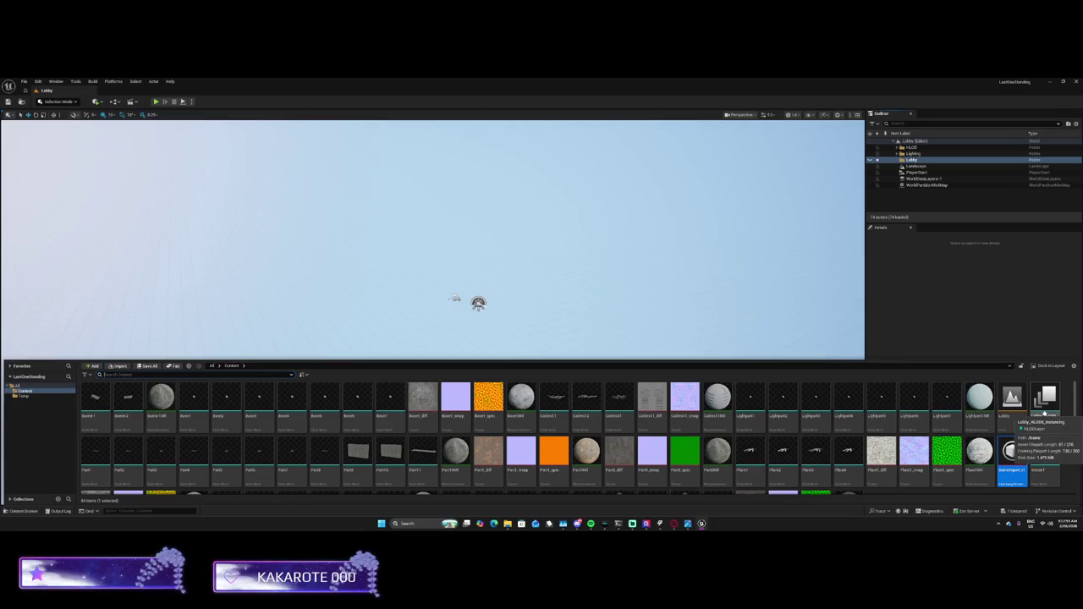
{"action": "left_click", "coordinate": [1043, 413]}
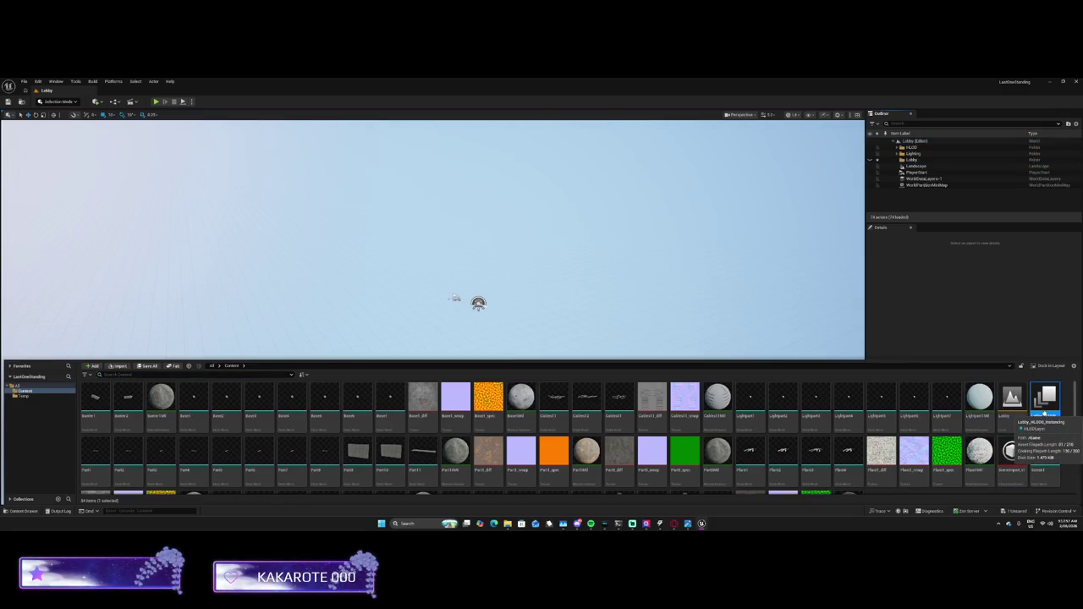
{"action": "left_click", "coordinate": [565, 297]}
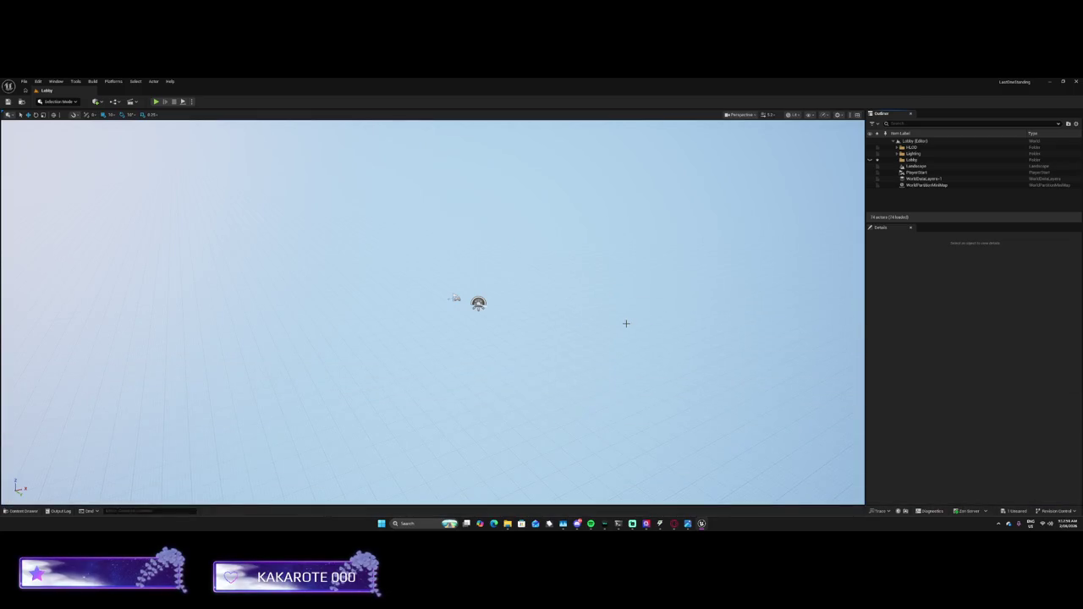
{"action": "mouse_move", "coordinate": [705, 308]}
{"action": "left_mouse_down"}
{"action": "mouse_move", "coordinate": [787, 303]}
{"action": "mouse_move", "coordinate": [701, 309]}
{"action": "left_mouse_up"}
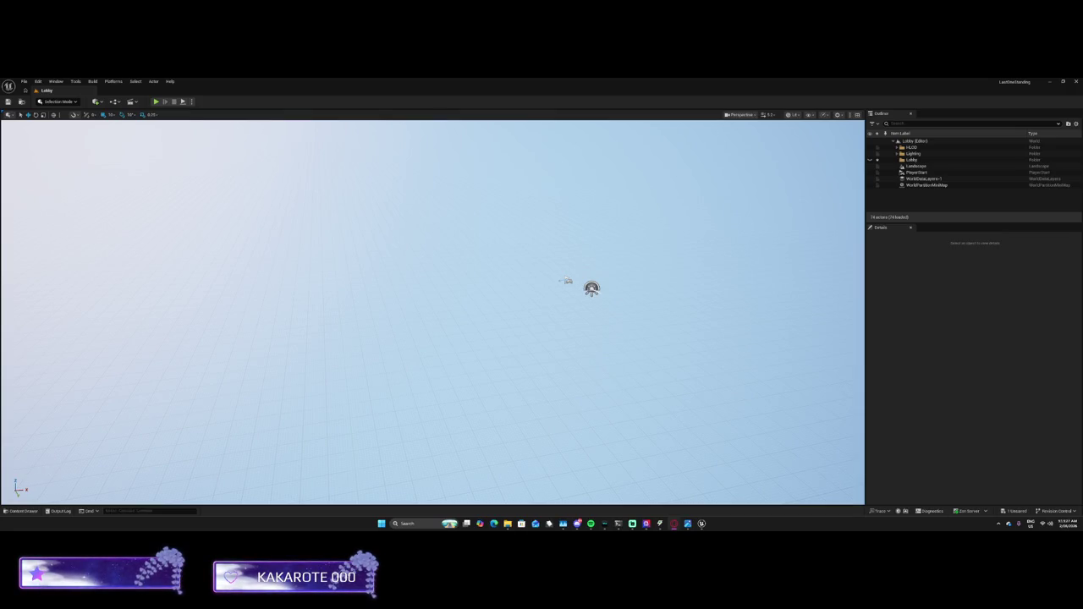
{"action": "left_click", "coordinate": [23, 511]}
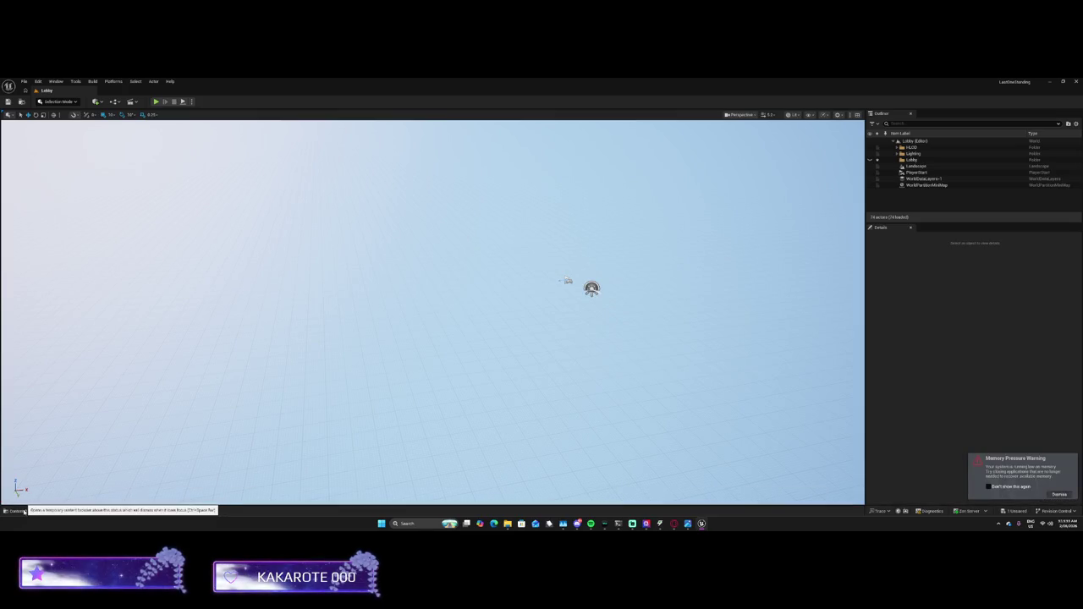
{"action": "left_click", "coordinate": [24, 511]}
{"action": "right_click", "coordinate": [200, 474]}
Close the Content Drawer and choose View Changes from the Revision Control menu
{"action": "key", "text": "Escape"}
{"action": "scroll", "coordinate": [617, 455], "scroll_direction": "down", "scroll_amount": 1}
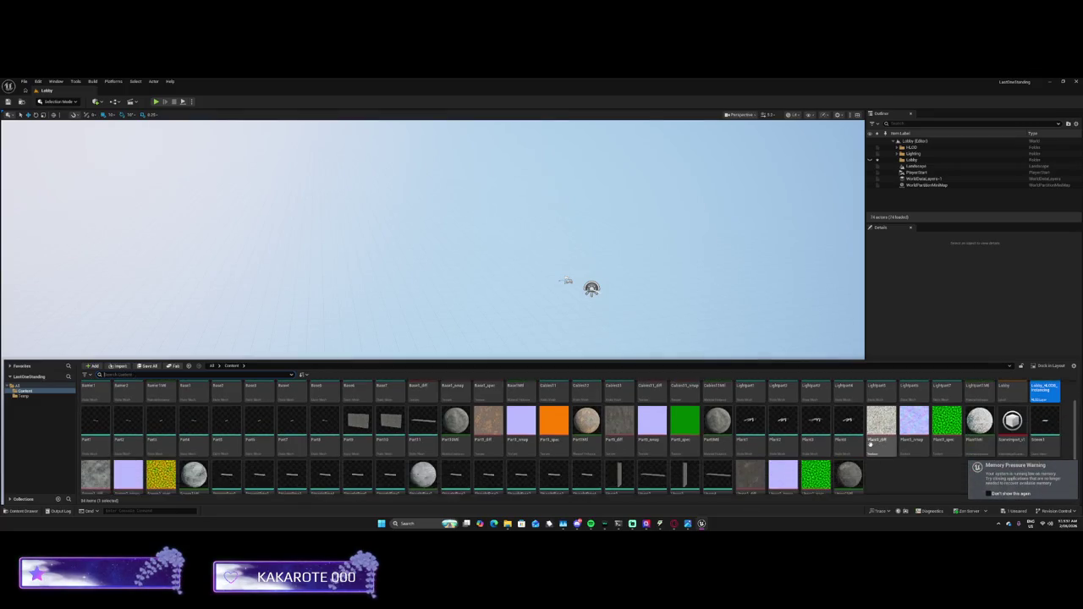
{"action": "left_click", "coordinate": [1000, 497]}
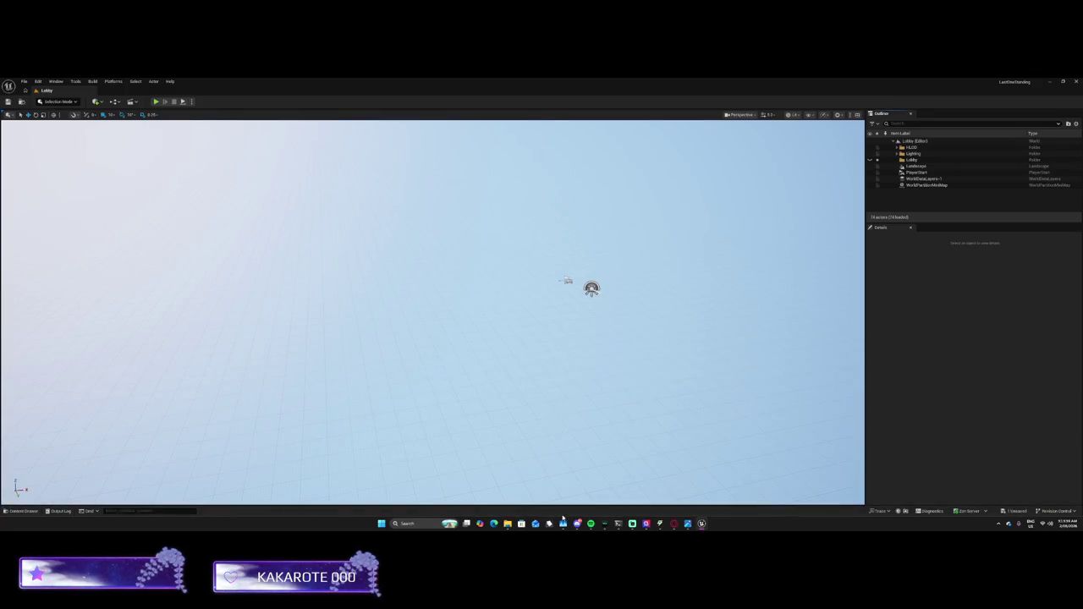
{"action": "left_click", "coordinate": [986, 512]}
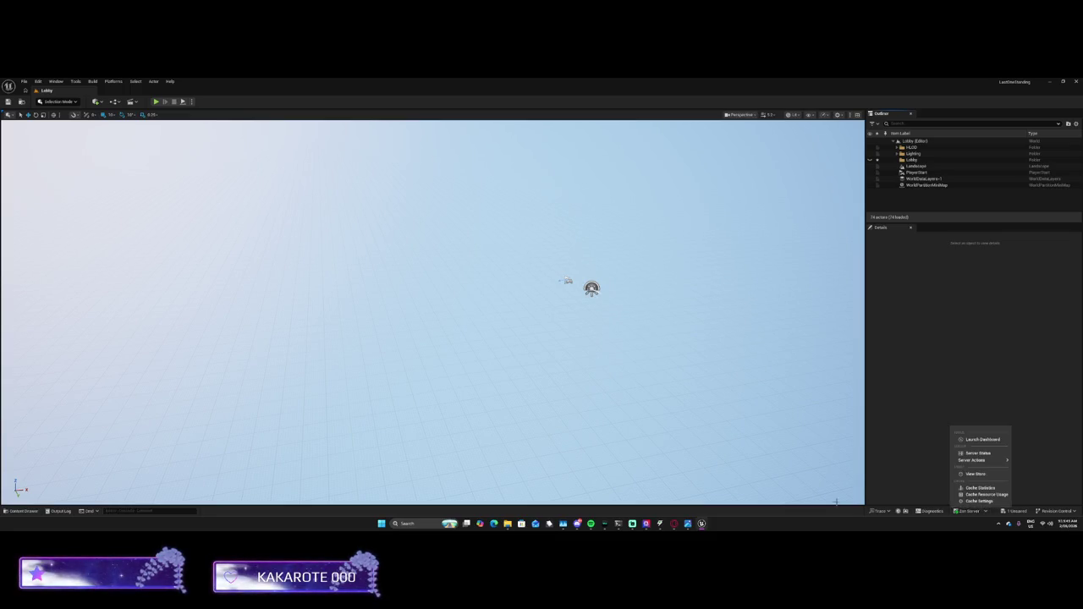
{"action": "left_click", "coordinate": [1050, 512]}
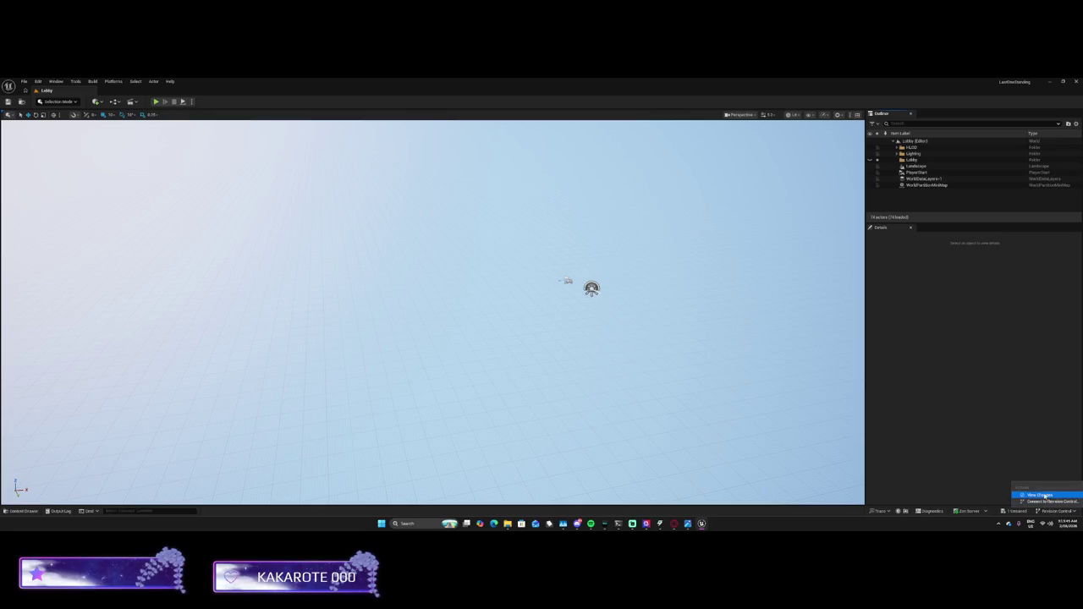
{"action": "left_click", "coordinate": [1039, 494]}
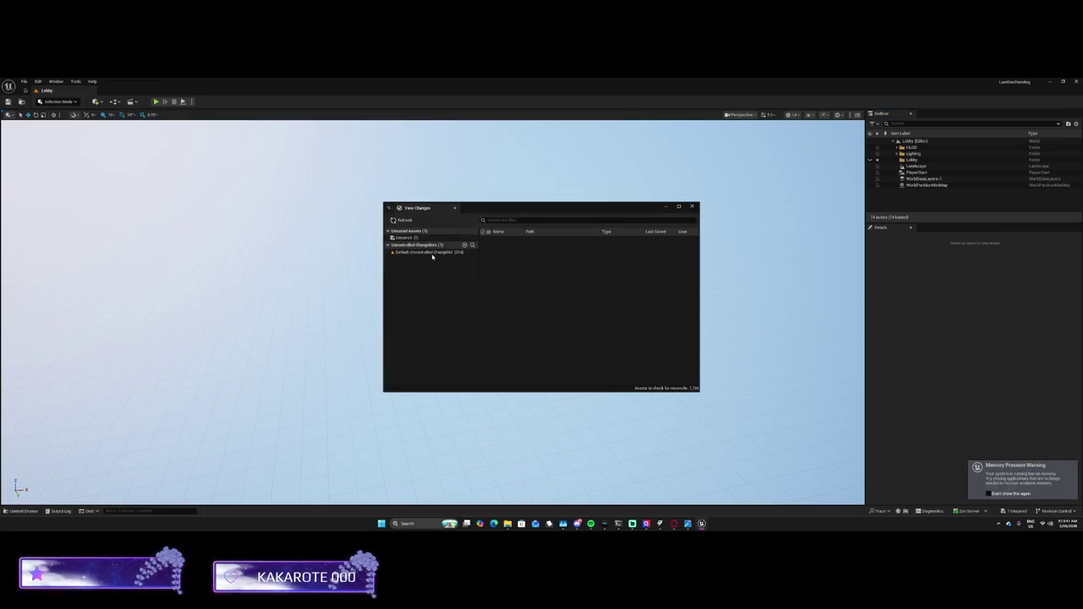
Browse the Unsaved and Default Uncontrolled Changelist entries and reconcile the changelist's assets
{"action": "left_click", "coordinate": [429, 252]}
{"action": "left_click", "coordinate": [404, 238]}
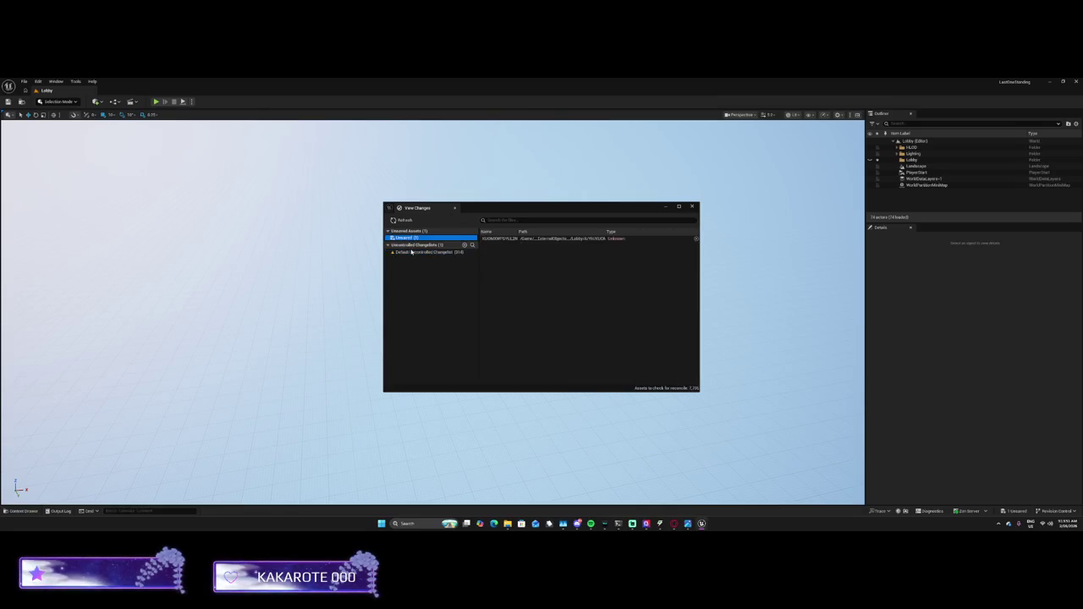
{"action": "left_click", "coordinate": [411, 251]}
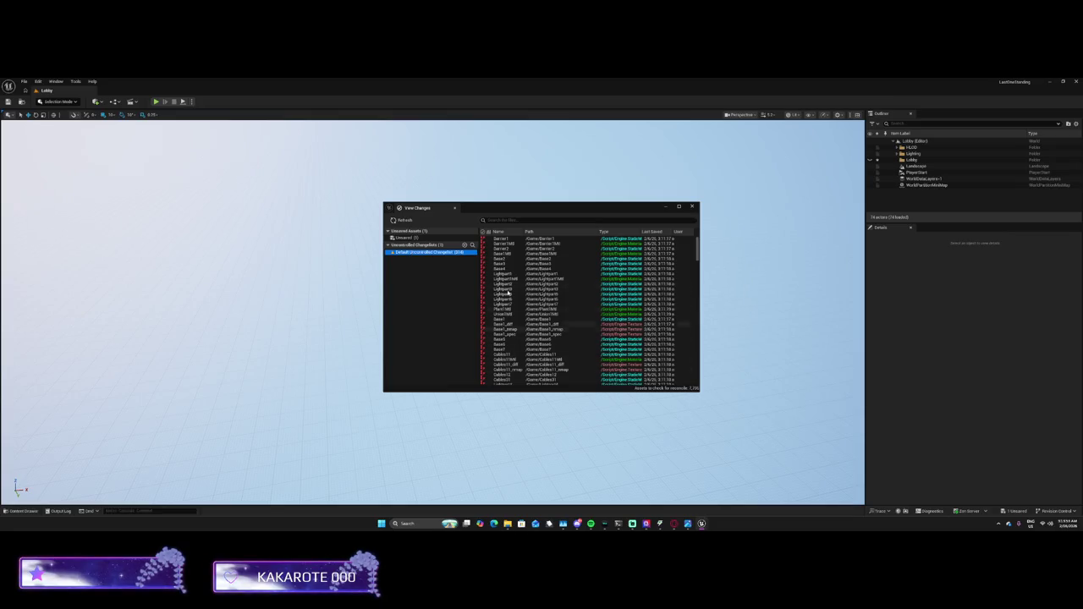
{"action": "right_click", "coordinate": [440, 252]}
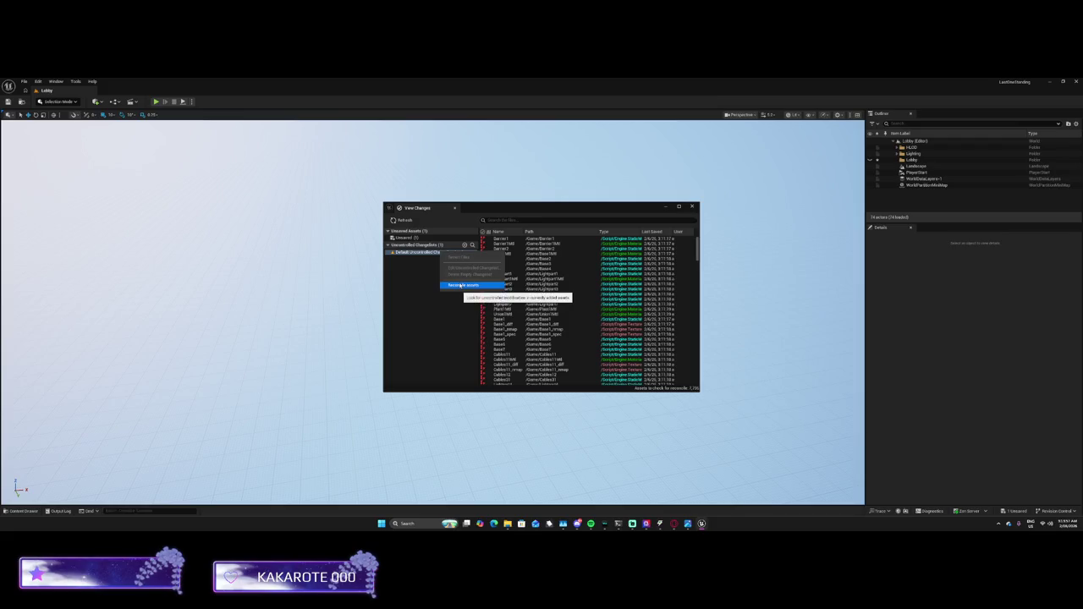
{"action": "left_click", "coordinate": [461, 285]}
{"action": "left_click", "coordinate": [436, 252]}
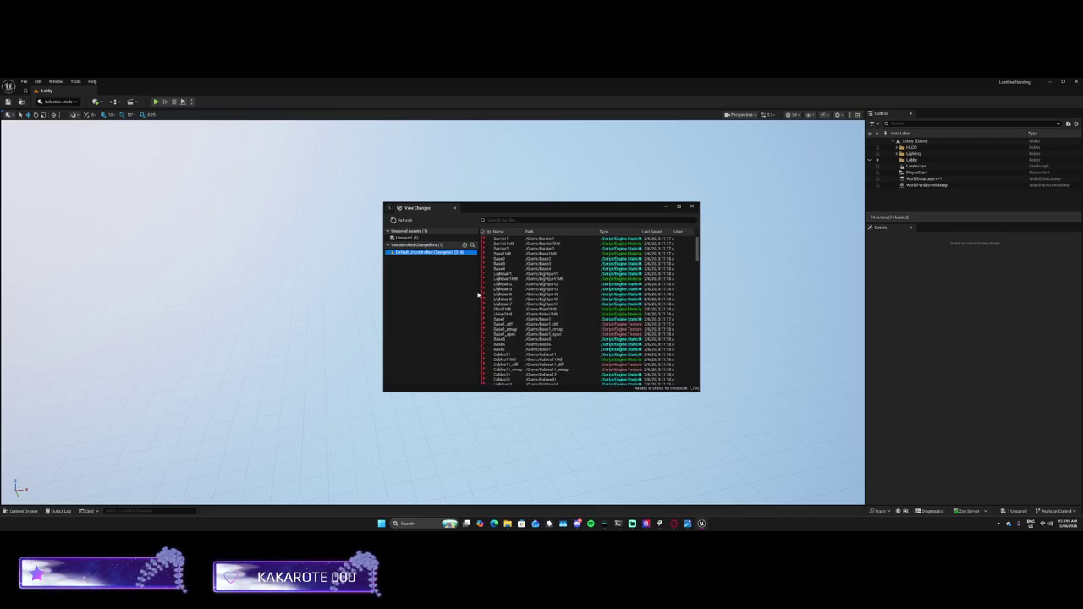
{"action": "left_click_drag", "start_coordinate": [698, 247], "coordinate": [699, 388]}
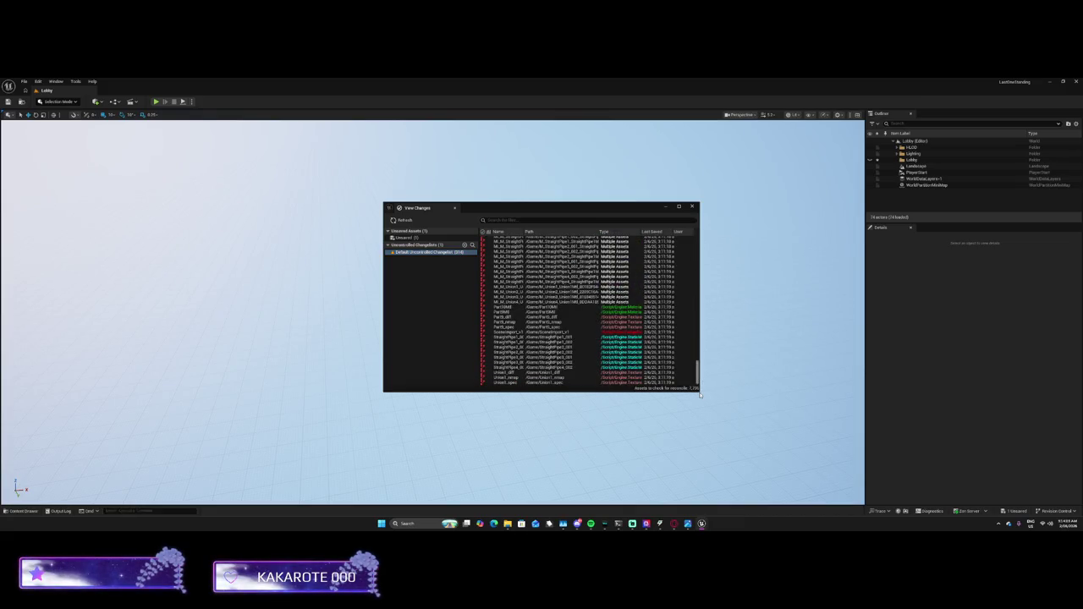
{"action": "left_click_drag", "start_coordinate": [698, 364], "coordinate": [697, 239]}
Inspect the single unsaved asset, then update the uncontrolled changelist's file list
{"action": "left_click", "coordinate": [427, 238]}
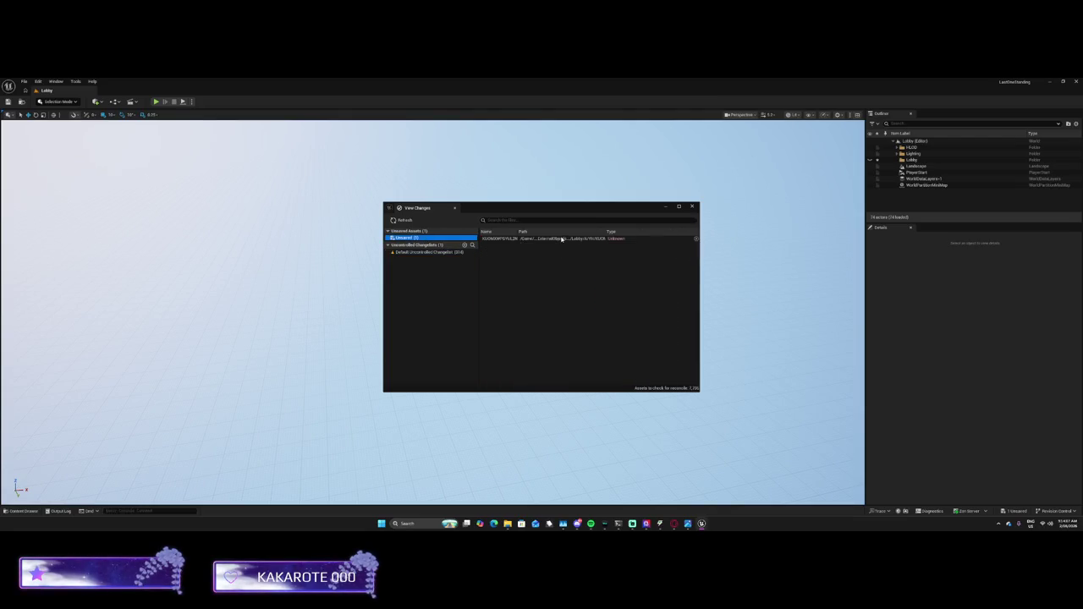
{"action": "left_click", "coordinate": [560, 240]}
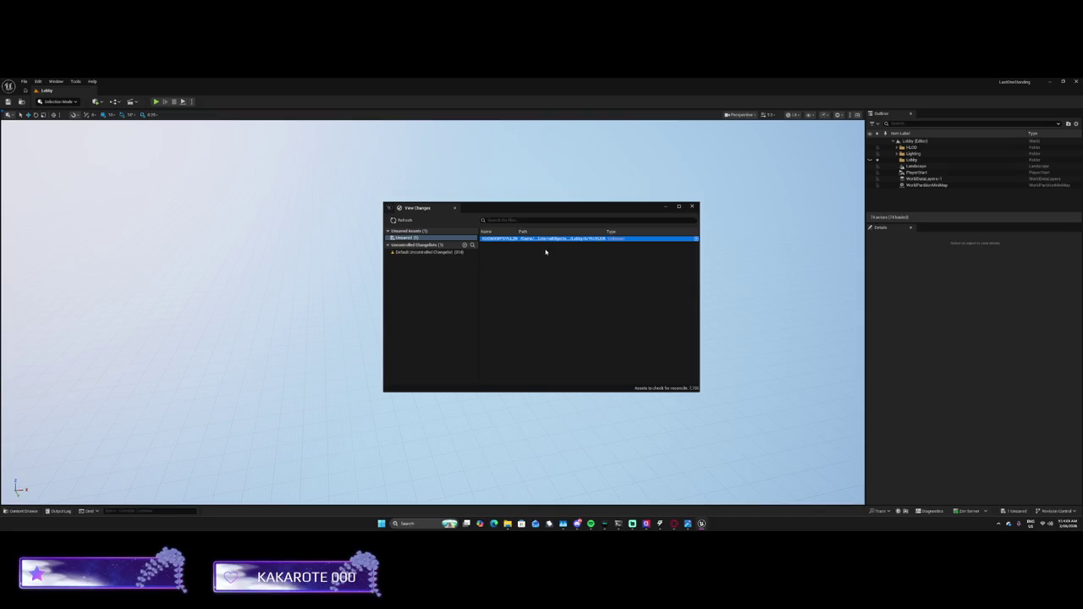
{"action": "left_click", "coordinate": [428, 252]}
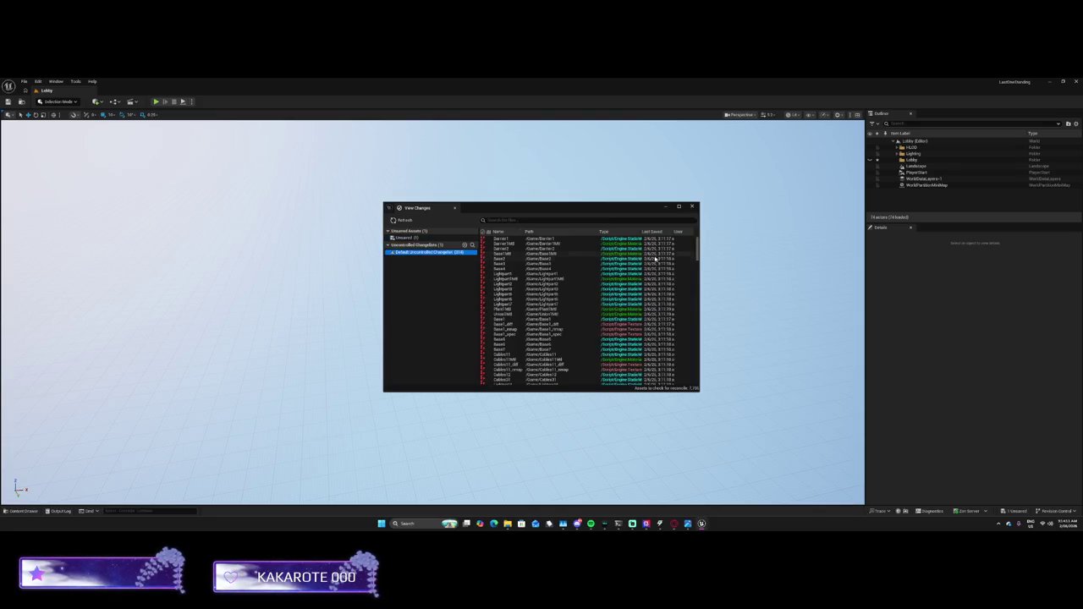
{"action": "right_click", "coordinate": [447, 252]}
{"action": "left_click", "coordinate": [452, 287]}
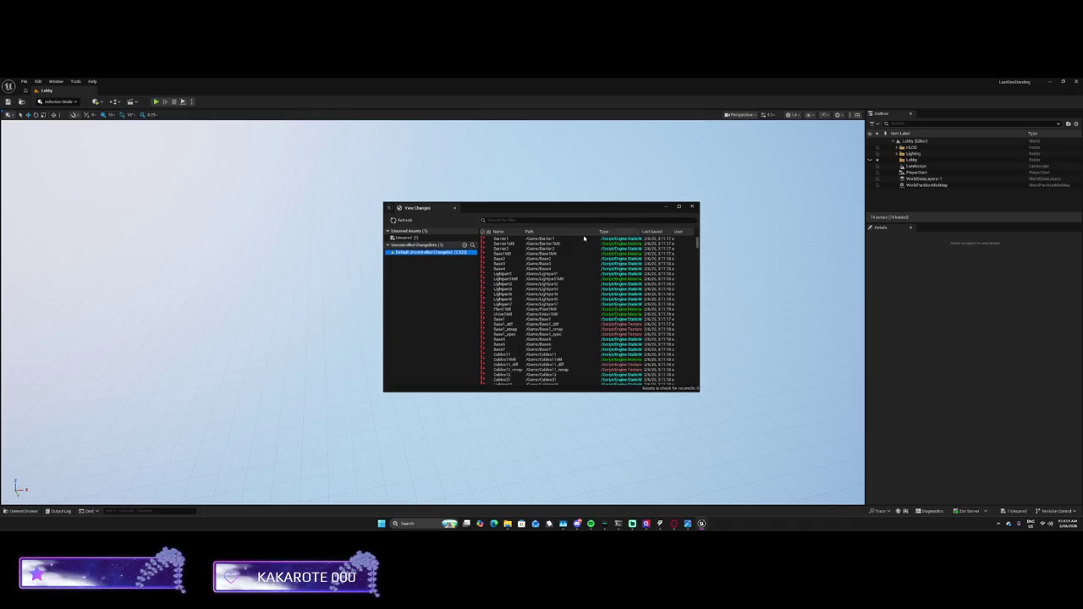
{"action": "scroll", "coordinate": [590, 292], "scroll_direction": "down", "scroll_amount": 3}
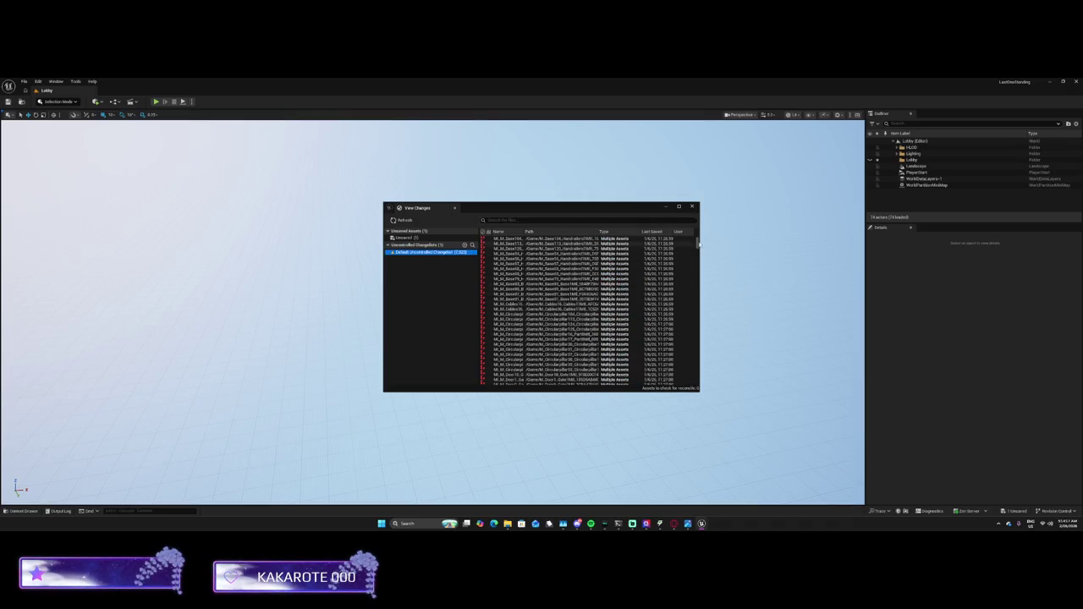
{"action": "left_click_drag", "start_coordinate": [698, 242], "coordinate": [690, 401]}
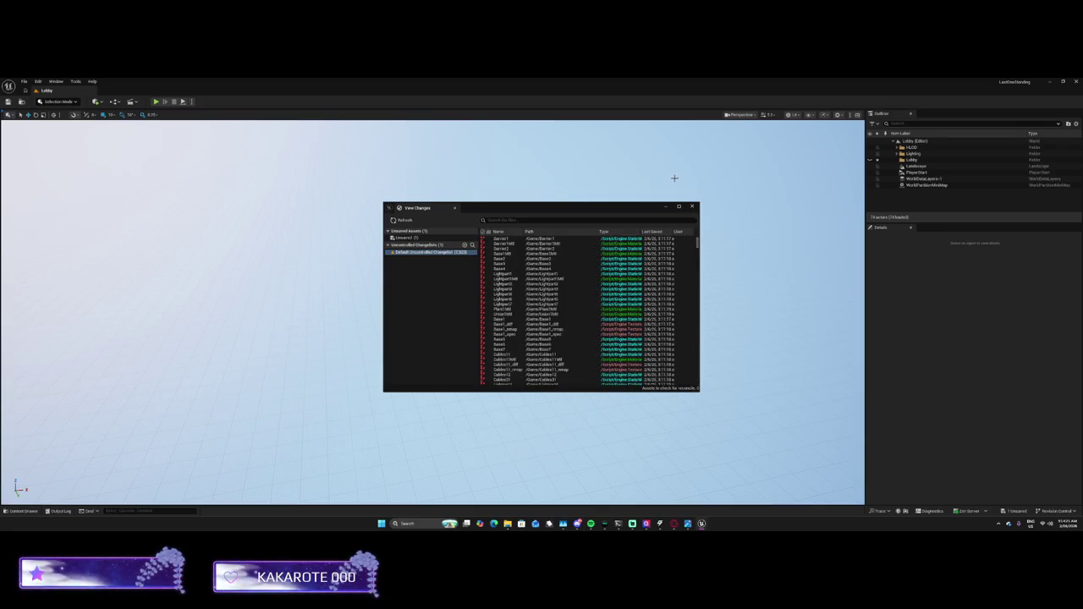
{"action": "left_click_drag", "start_coordinate": [697, 242], "coordinate": [695, 406]}
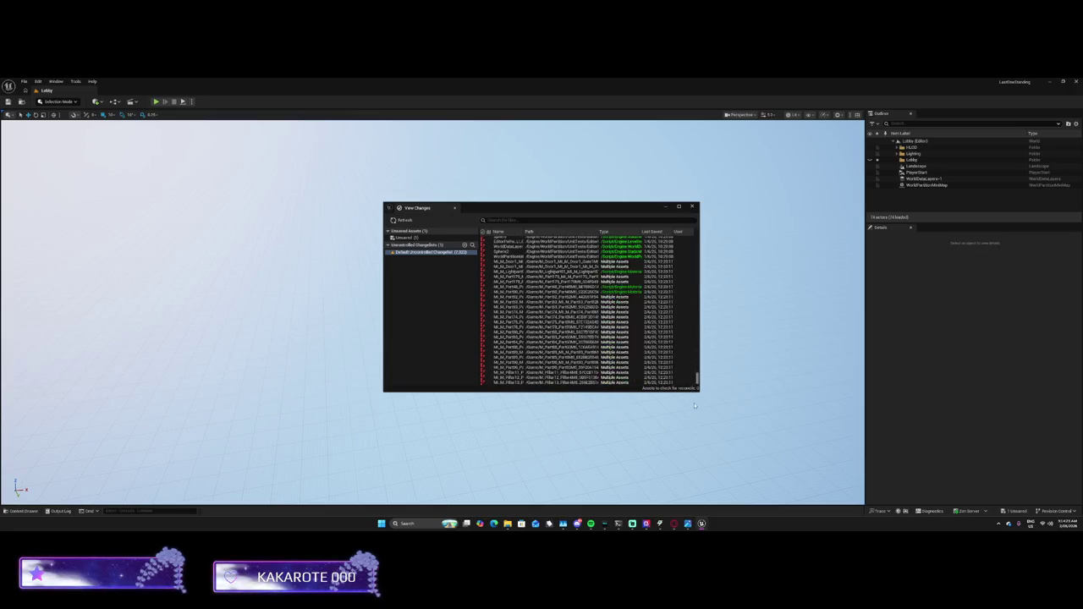
Check the unsaved asset's save options, then close the View Changes window
{"action": "right_click", "coordinate": [419, 256]}
{"action": "left_click", "coordinate": [417, 236]}
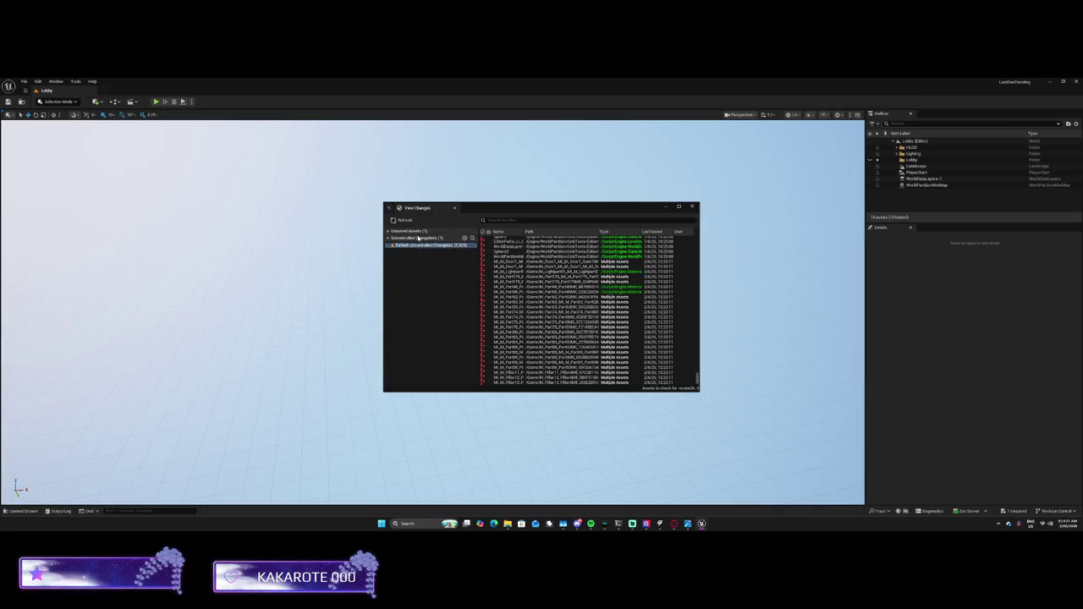
{"action": "left_click", "coordinate": [417, 237]}
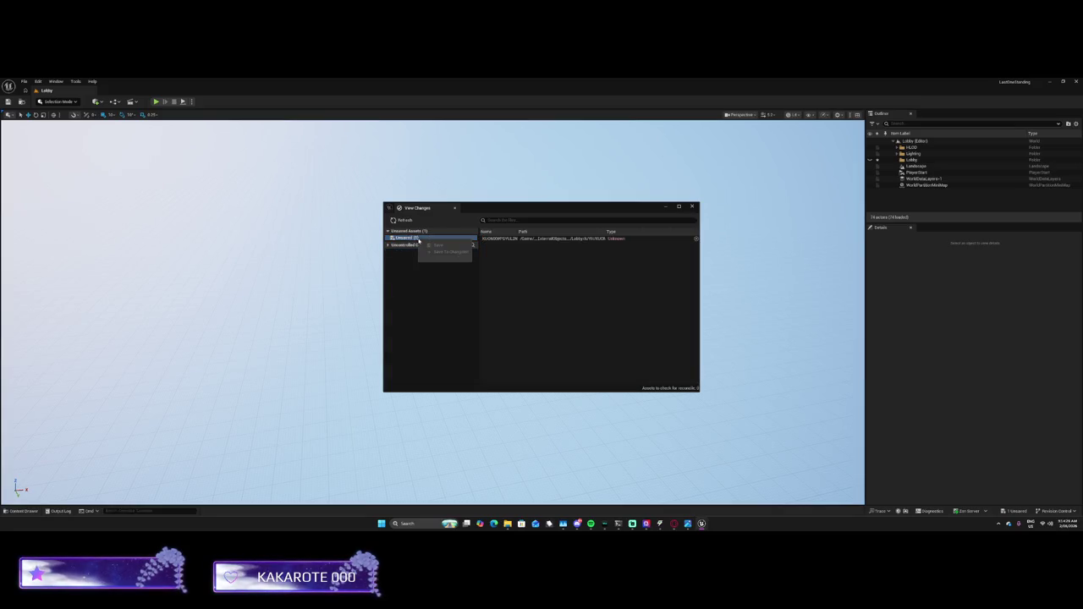
{"action": "left_click", "coordinate": [573, 239]}
{"action": "right_click", "coordinate": [575, 238]}
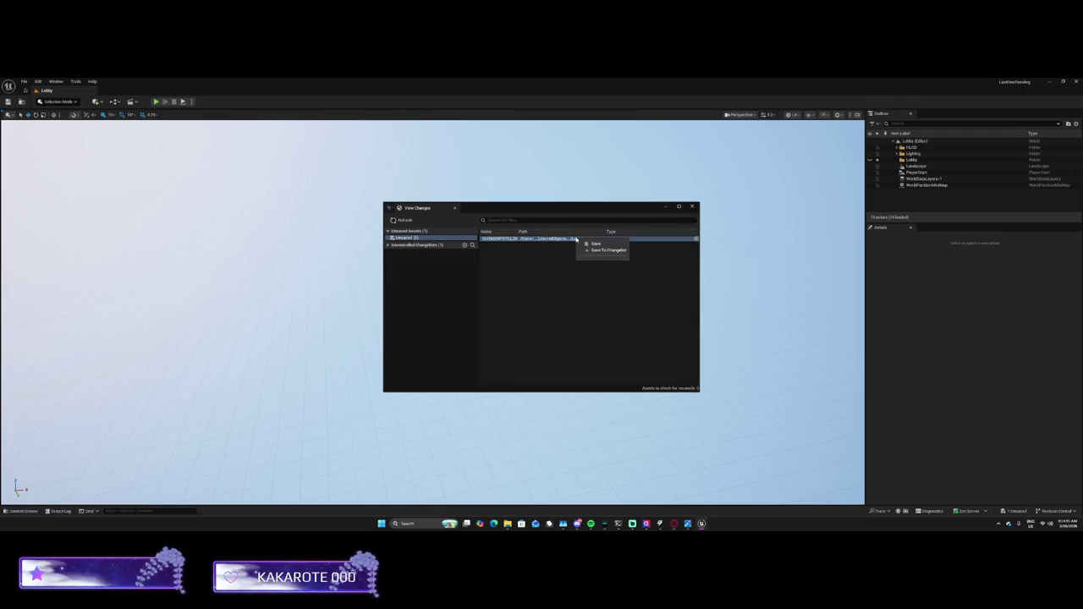
{"action": "left_click", "coordinate": [691, 205]}
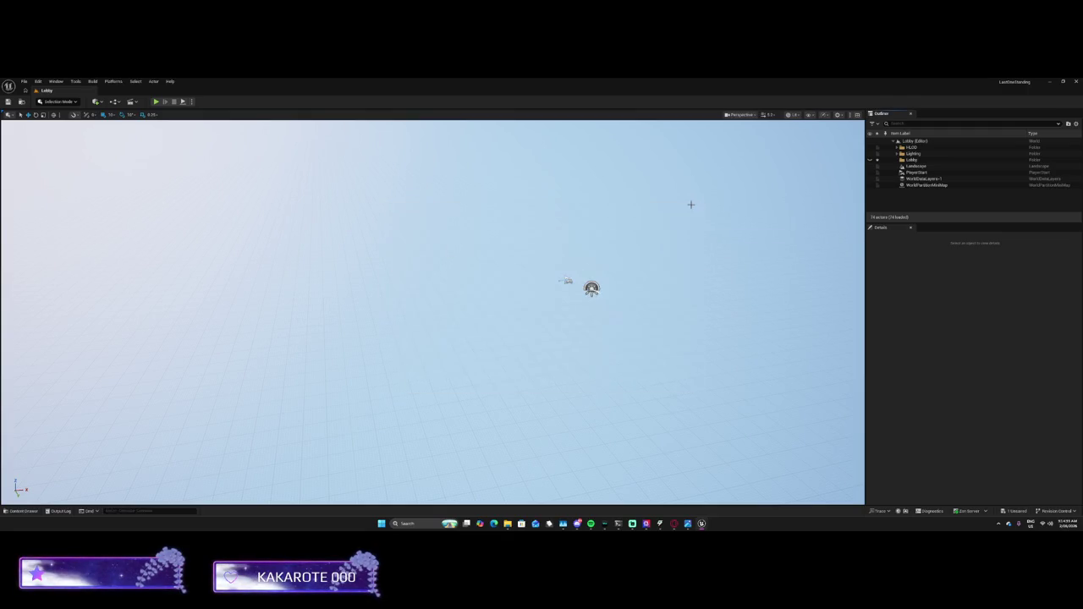
Reopen the Content Drawer after dismissing the accidentally opened Trace menu
{"action": "left_click", "coordinate": [24, 511]}
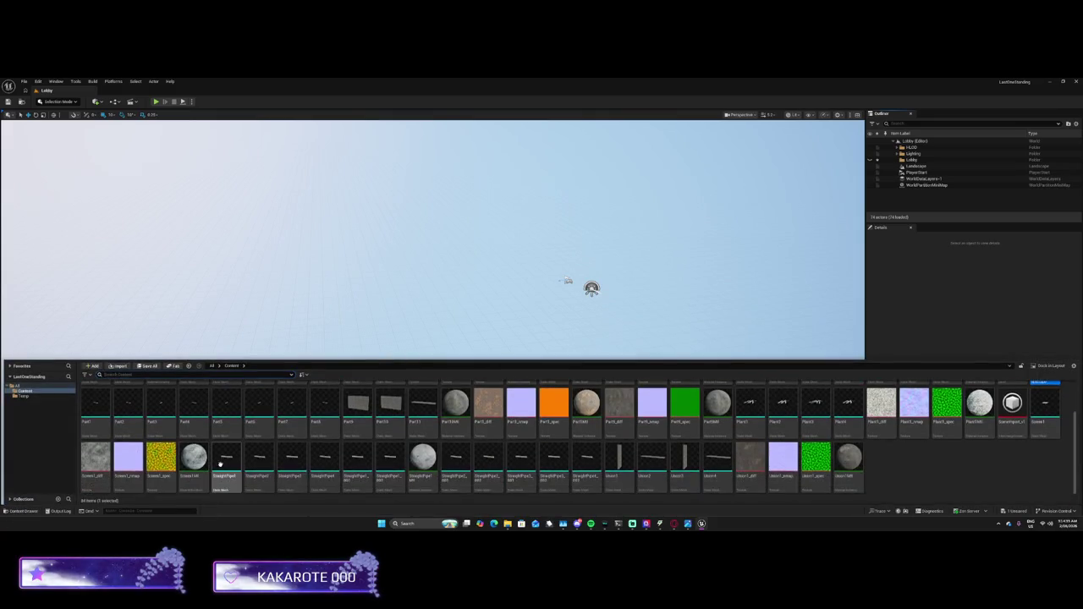
{"action": "mouse_move", "coordinate": [238, 448]}
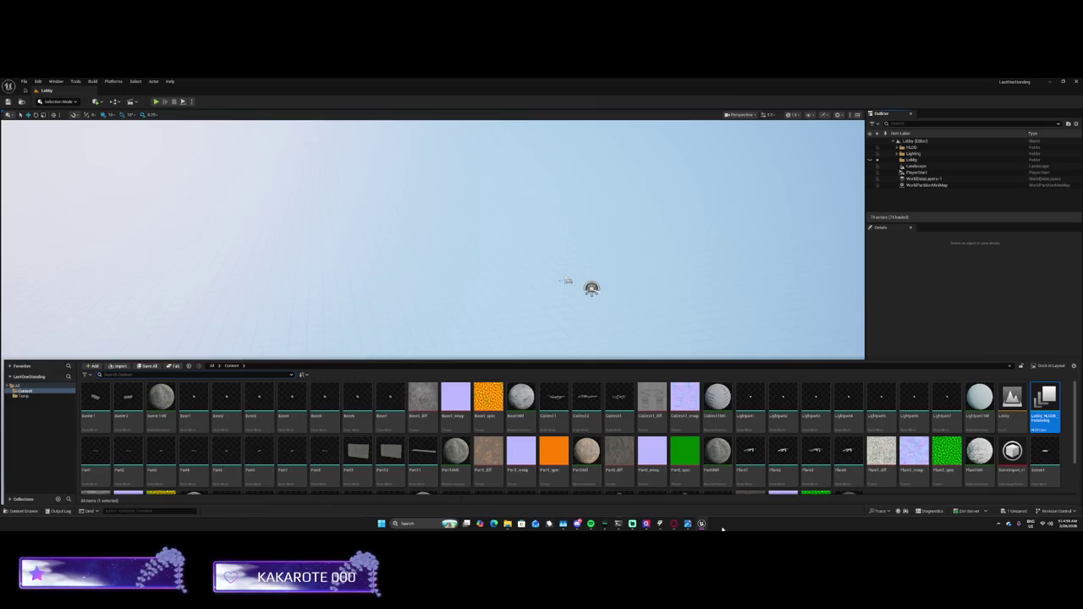
{"action": "left_click", "coordinate": [877, 511]}
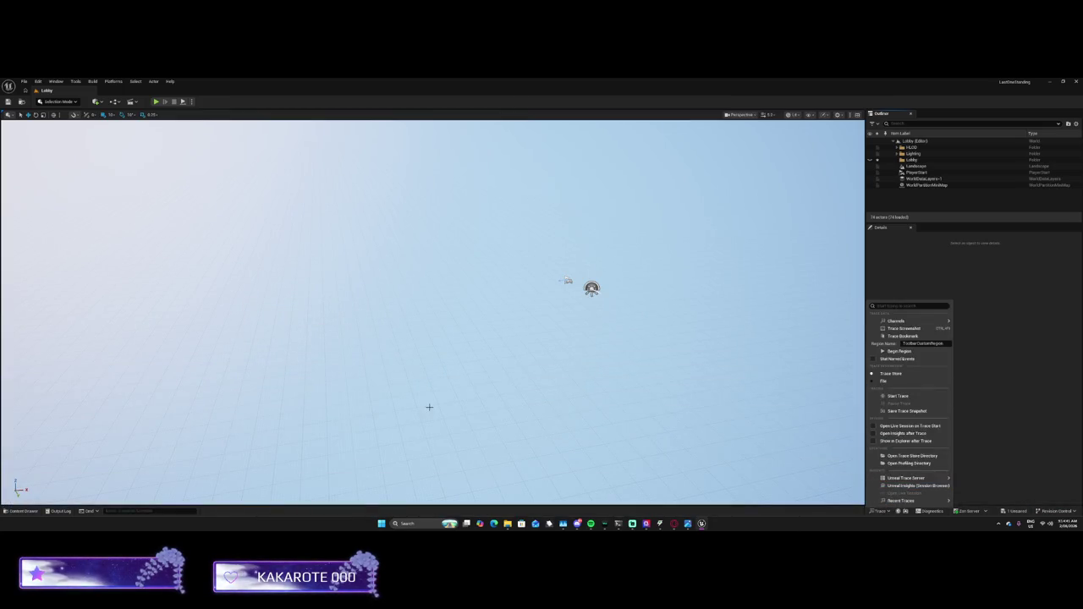
{"action": "left_click", "coordinate": [23, 511]}
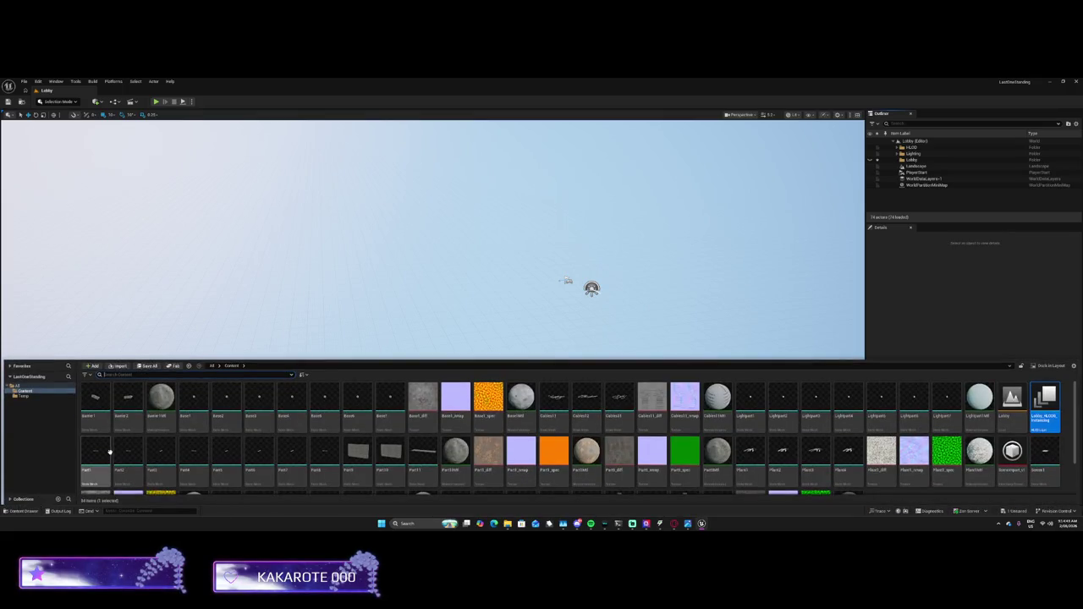
{"action": "mouse_move", "coordinate": [110, 451]}
{"action": "scroll", "coordinate": [110, 451], "scroll_direction": "down", "scroll_amount": 1}
{"action": "scroll", "coordinate": [119, 453], "scroll_direction": "up", "scroll_amount": 2}
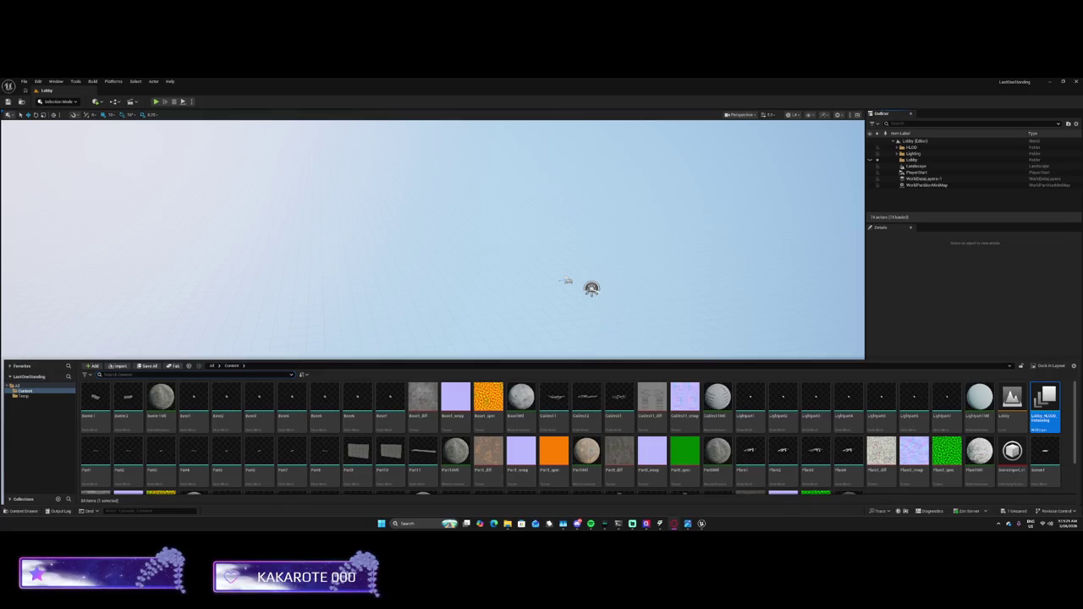
{"action": "key", "text": "super+shift+s"}
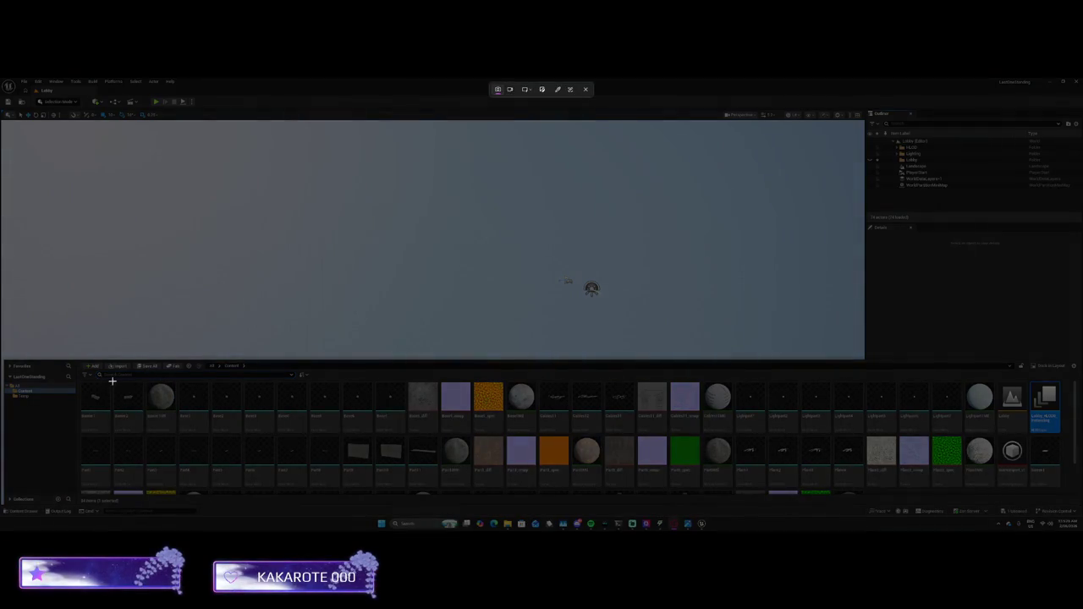
{"action": "mouse_move", "coordinate": [29, 343]}
{"action": "left_mouse_down"}
{"action": "mouse_move", "coordinate": [759, 532]}
{"action": "mouse_move", "coordinate": [1082, 531]}
{"action": "left_mouse_up"}
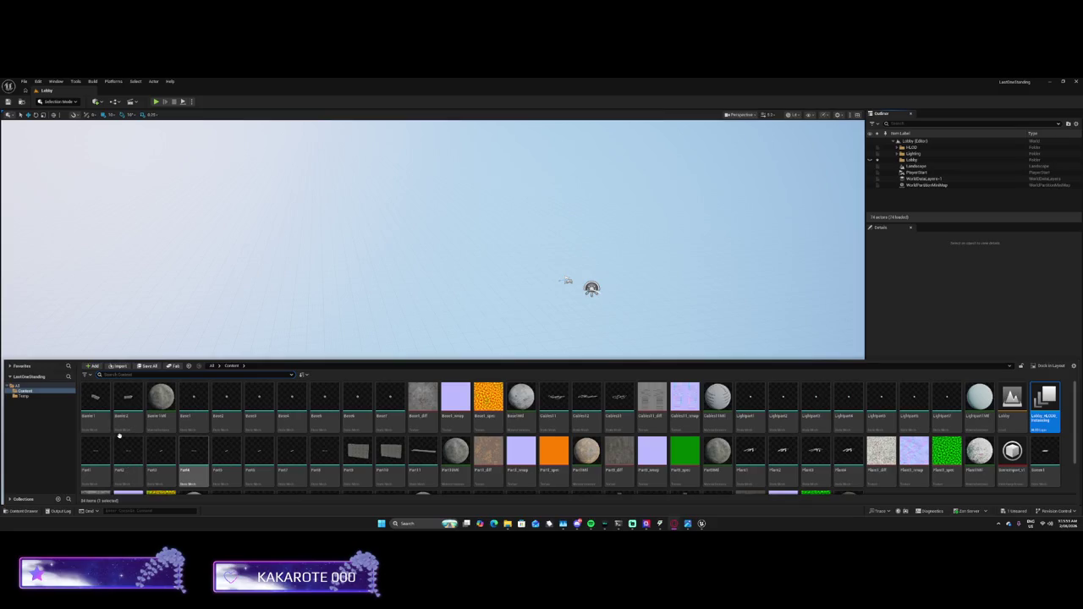
Select all 84 Content assets and delete them, accepting the 'Unable to delete level' warning
{"action": "left_click", "coordinate": [96, 405]}
{"action": "scroll", "coordinate": [96, 415], "scroll_direction": "down", "scroll_amount": 1}
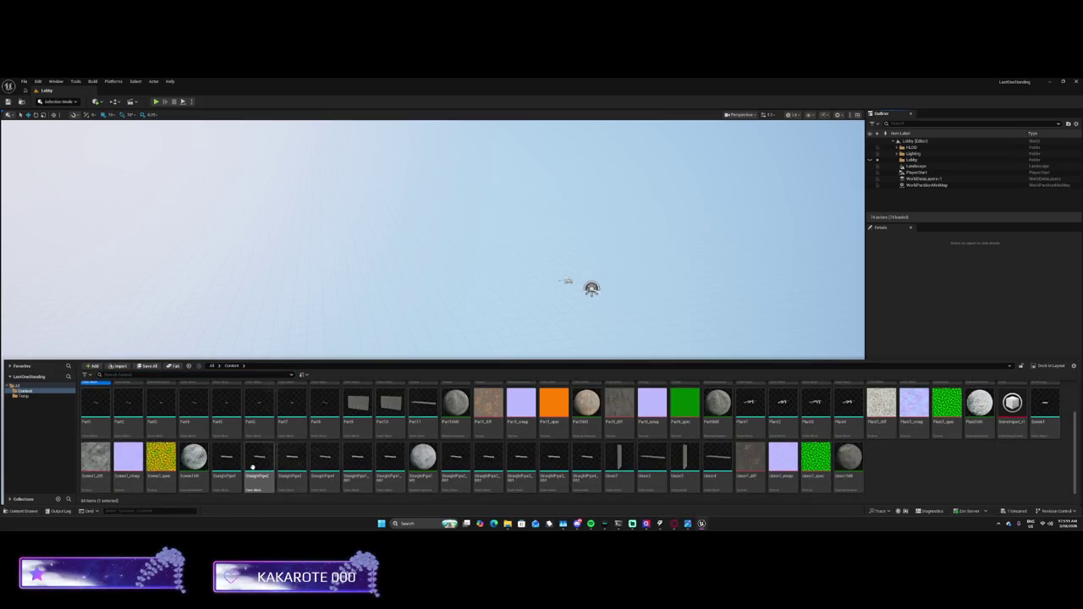
{"action": "left_click", "coordinate": [845, 465], "text": "shift"}
{"action": "right_click", "coordinate": [844, 468]}
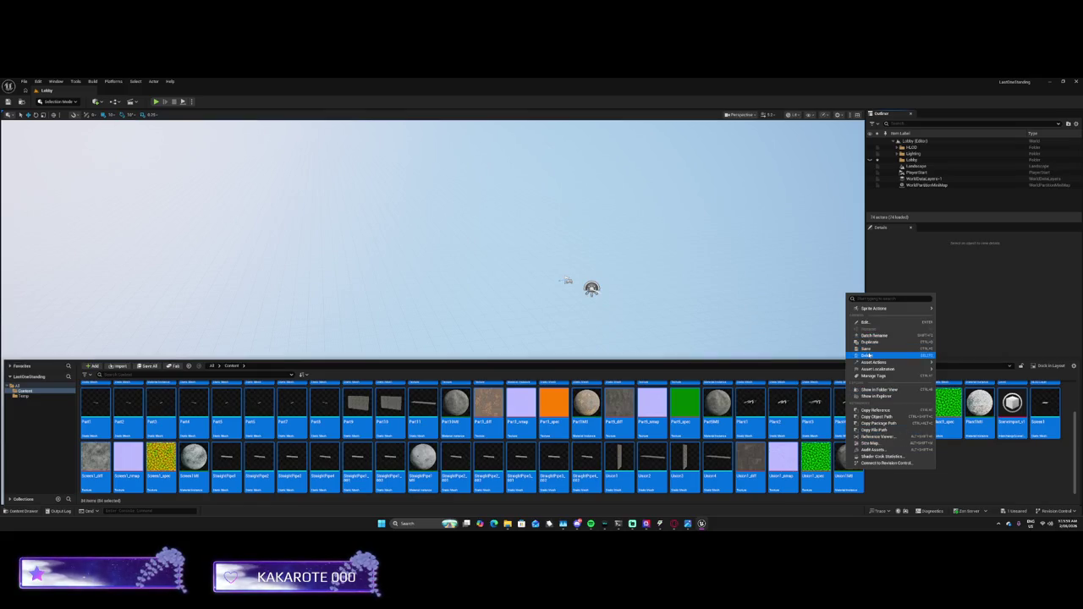
{"action": "left_click", "coordinate": [867, 355]}
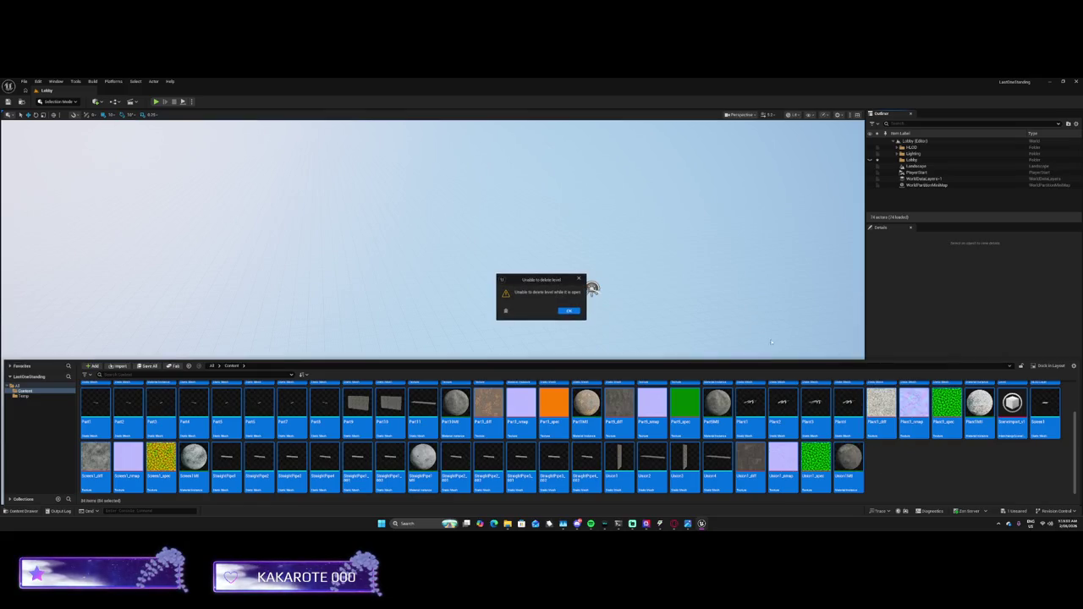
{"action": "left_click", "coordinate": [570, 311]}
Dismiss the asset menu and capture a screenshot of the editor to the clipboard
{"action": "right_click", "coordinate": [545, 385]}
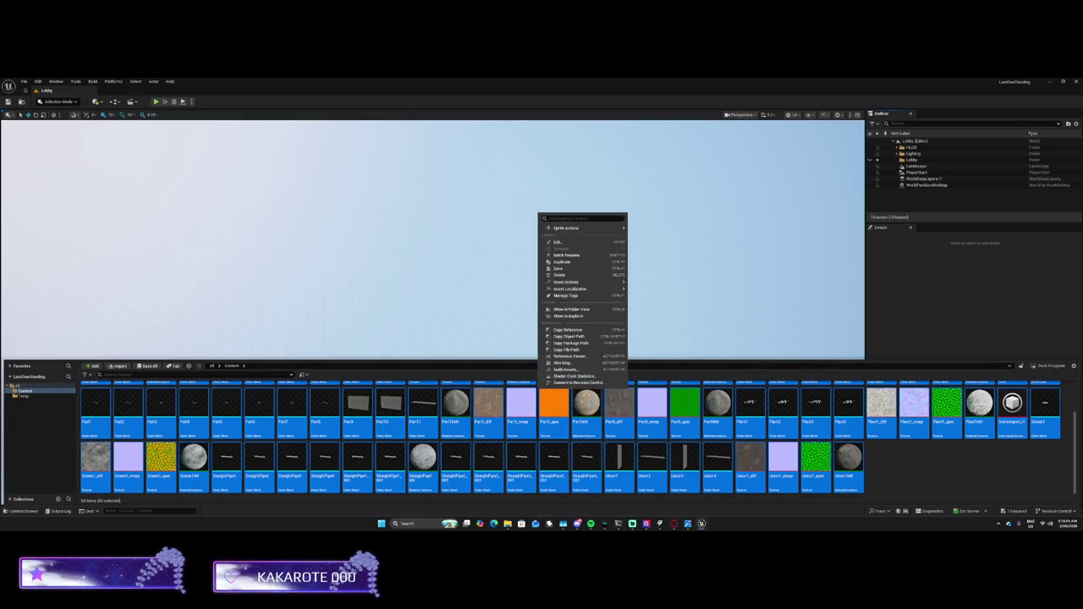
{"action": "key", "text": "Escape"}
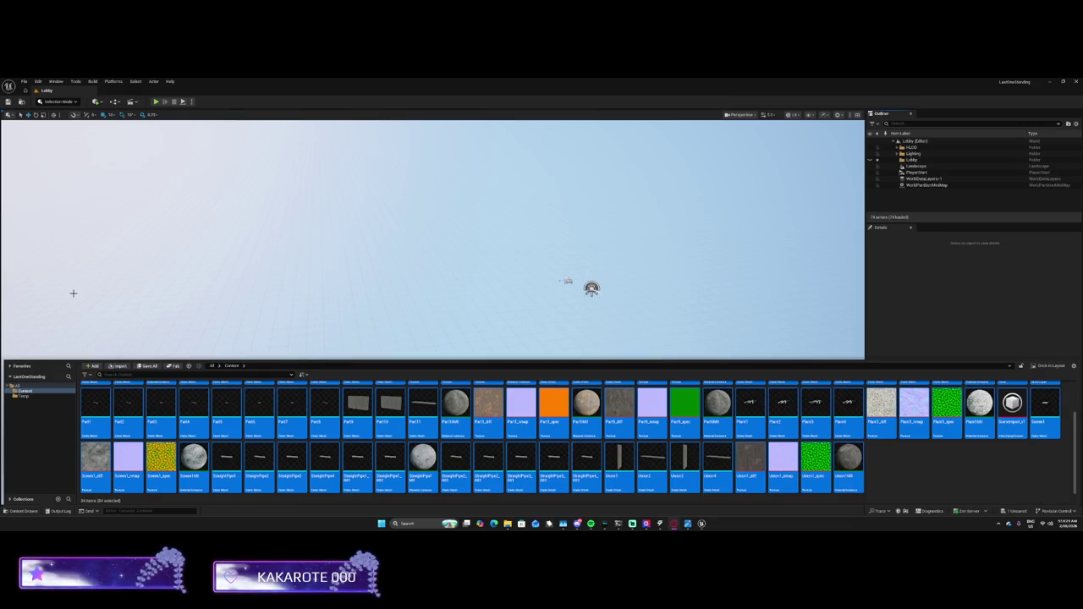
{"action": "key", "text": "super+shift+s"}
Take a screenshot with the Content Drawer closed, then rotate the camera up toward open sky
{"action": "key", "text": "Escape"}
{"action": "key", "text": "super+Print"}
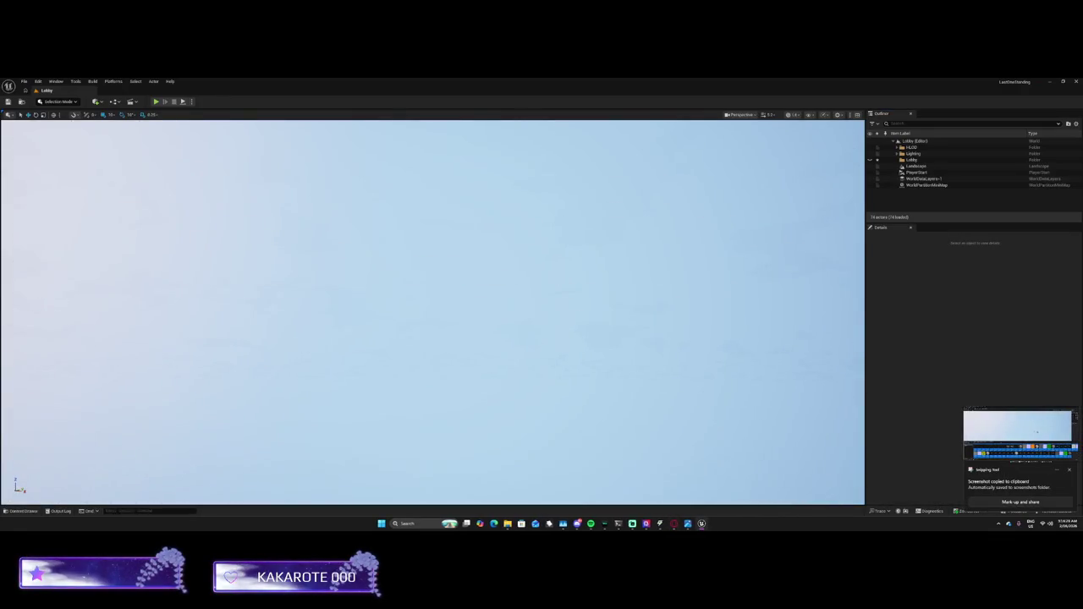
{"action": "left_click_drag", "start_coordinate": [431, 223], "coordinate": [454, 319]}
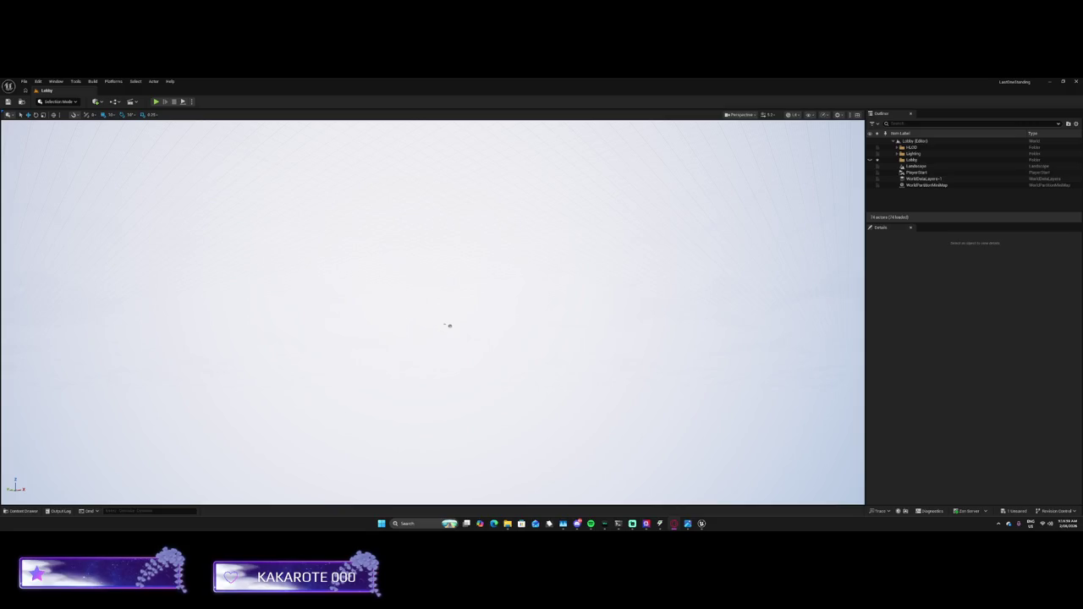
{"action": "mouse_move", "coordinate": [73, 357]}
{"action": "left_mouse_down"}
{"action": "mouse_move", "coordinate": [63, 304]}
{"action": "mouse_move", "coordinate": [66, 365]}
{"action": "left_mouse_up"}
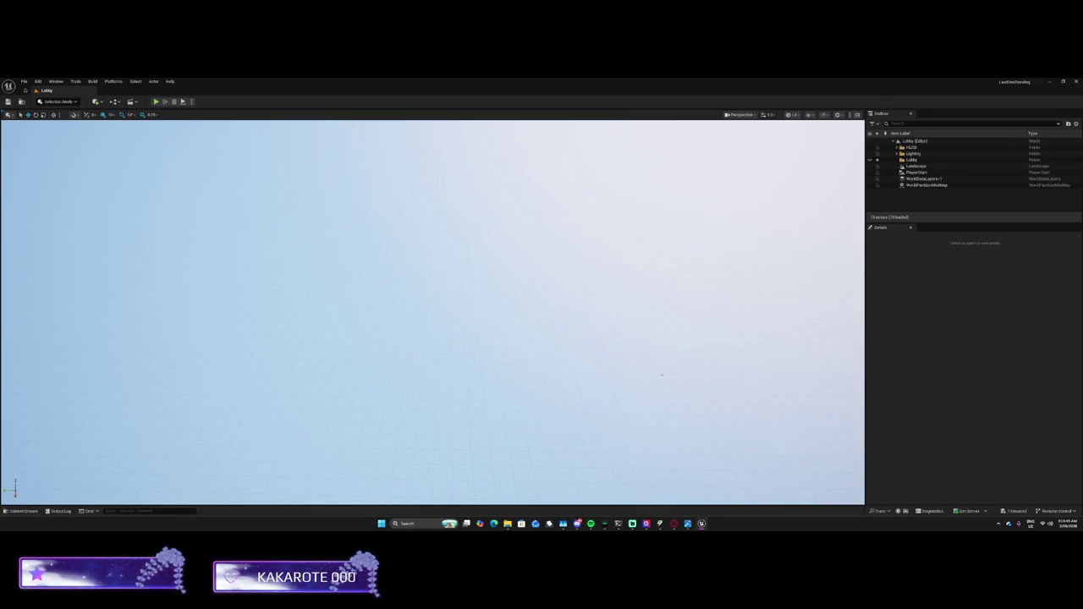
{"action": "mouse_move", "coordinate": [662, 375]}
{"action": "left_mouse_down"}
{"action": "mouse_move", "coordinate": [661, 338]}
{"action": "mouse_move", "coordinate": [662, 372]}
{"action": "left_mouse_up"}
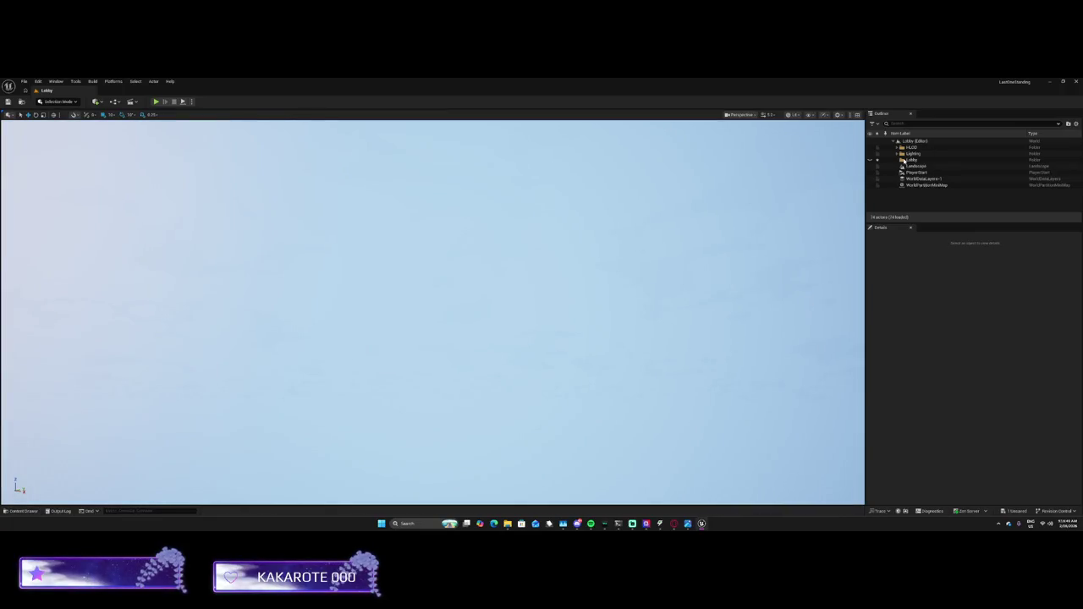
Delete the Lobby folder from the Outliner via its Edit > Delete menu
{"action": "left_click", "coordinate": [904, 161]}
{"action": "right_click", "coordinate": [905, 161]}
{"action": "mouse_move", "coordinate": [921, 202]}
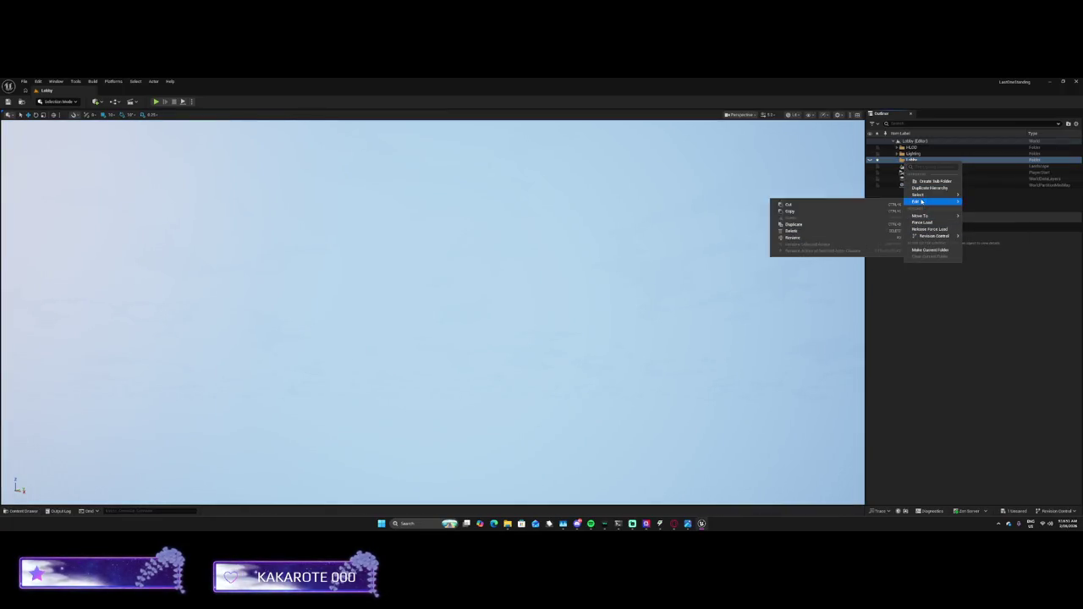
{"action": "mouse_move", "coordinate": [929, 220]}
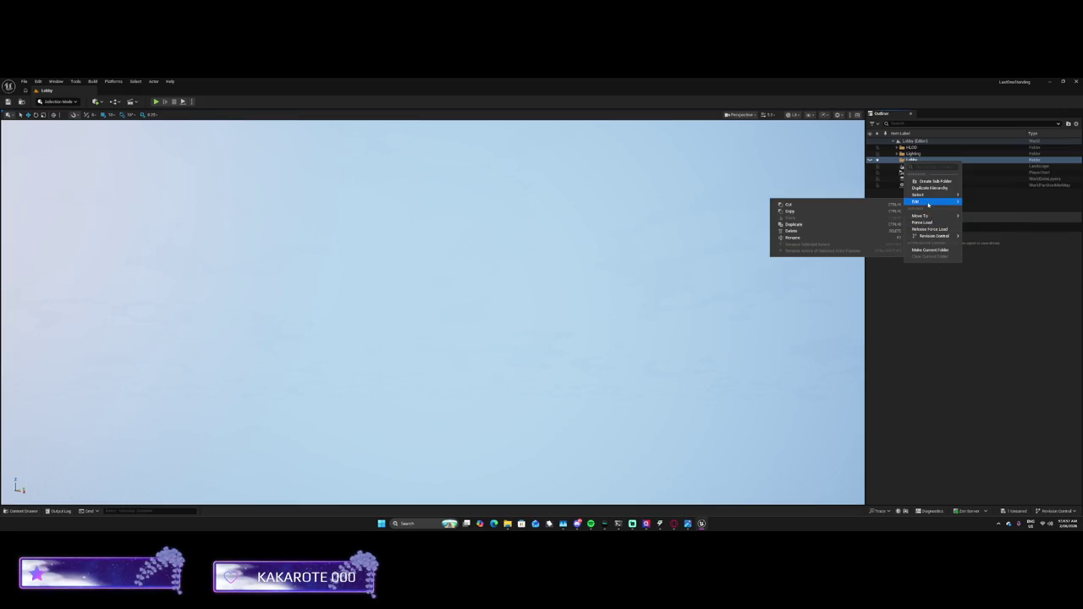
{"action": "left_click", "coordinate": [825, 231]}
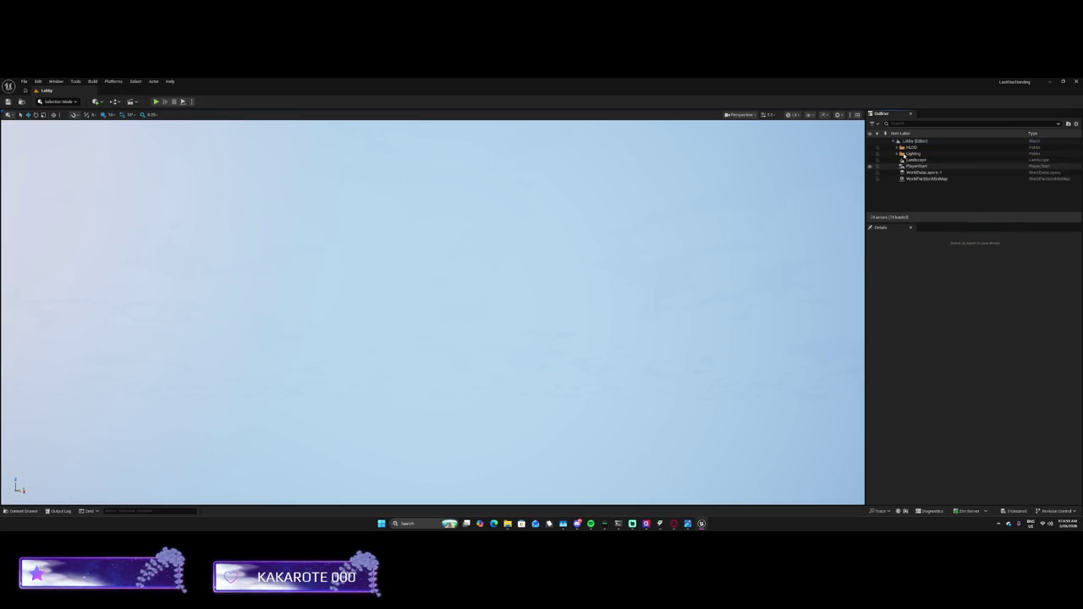
{"action": "left_click", "coordinate": [893, 154]}
Expand and collapse the Lighting and HLOD folders, then bring up Windows Task Manager
{"action": "left_click", "coordinate": [894, 154]}
{"action": "left_click", "coordinate": [897, 147]}
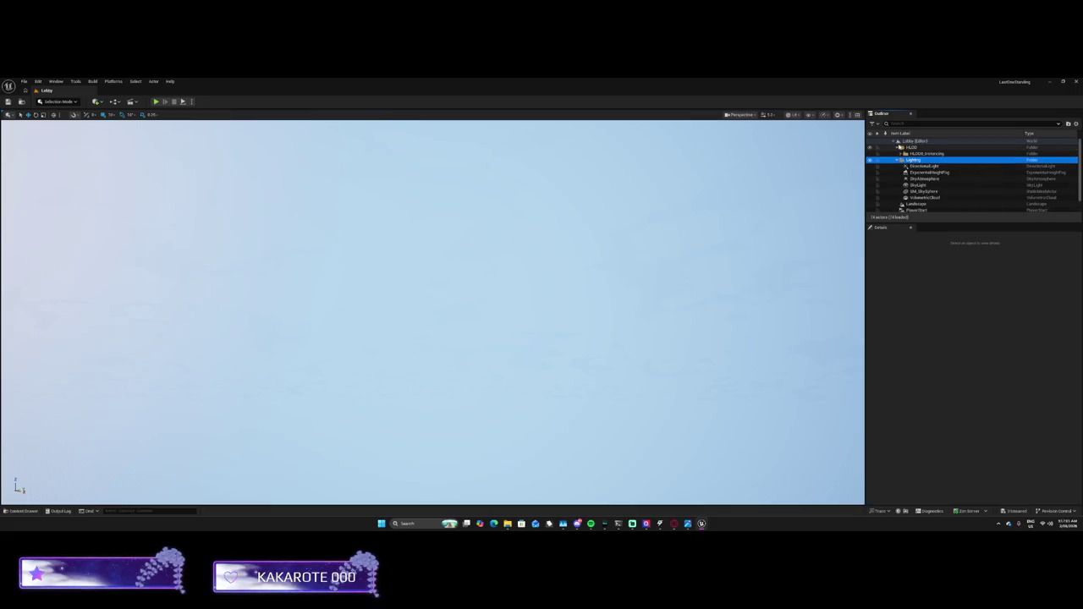
{"action": "left_click", "coordinate": [900, 154]}
{"action": "left_click", "coordinate": [902, 153]}
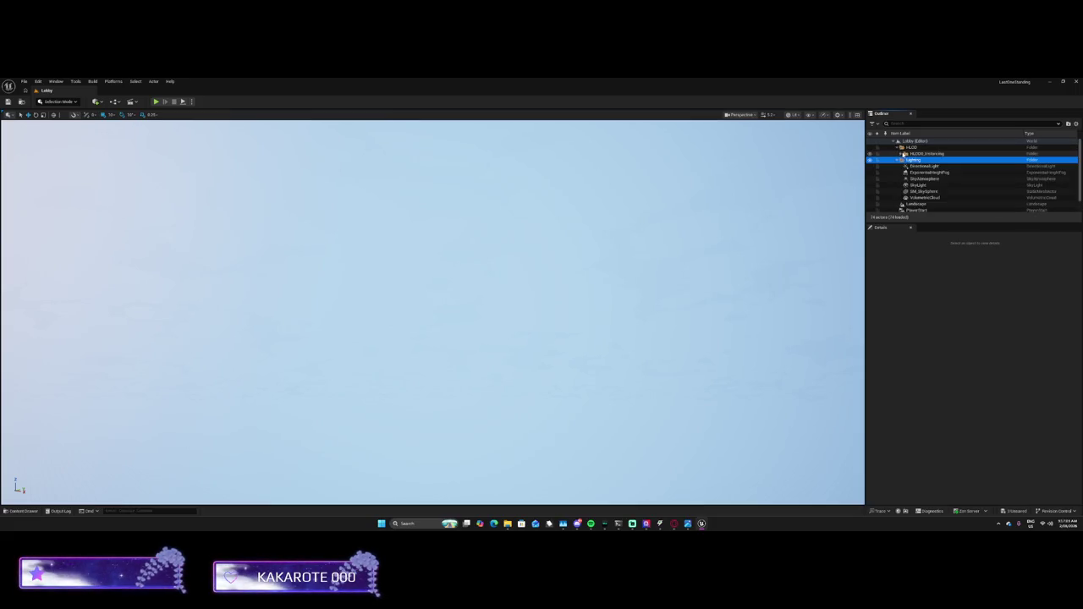
{"action": "left_click", "coordinate": [898, 147]}
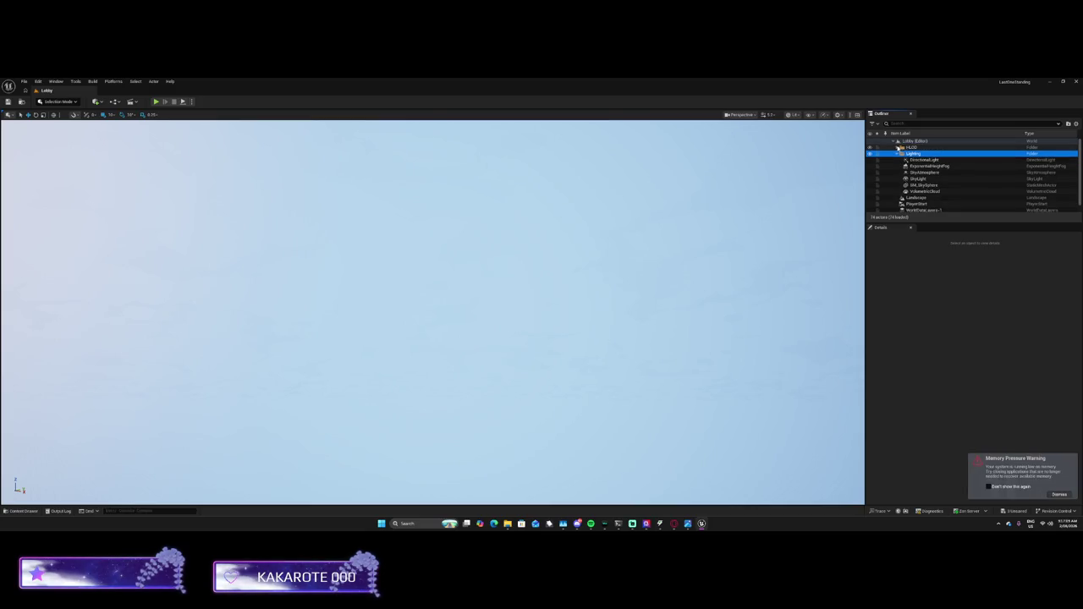
{"action": "left_click", "coordinate": [895, 141]}
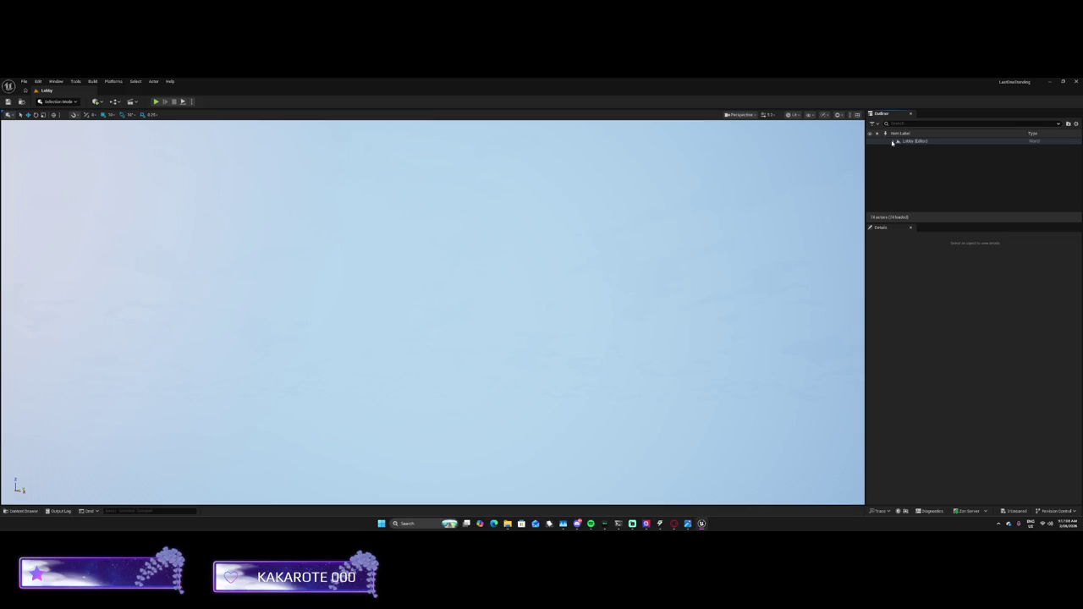
{"action": "left_click", "coordinate": [893, 143]}
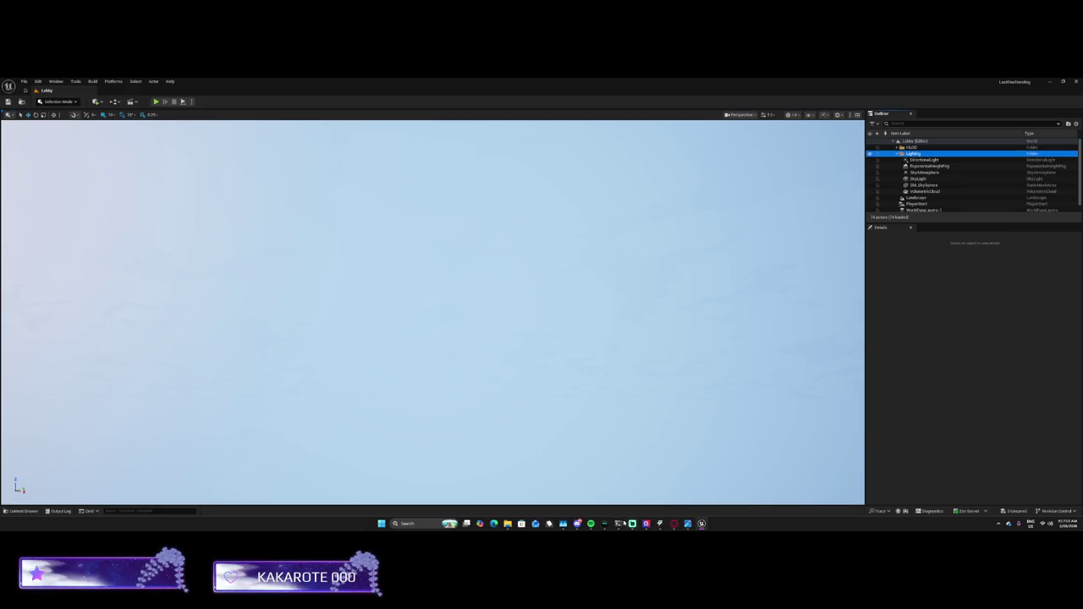
{"action": "left_click", "coordinate": [621, 523]}
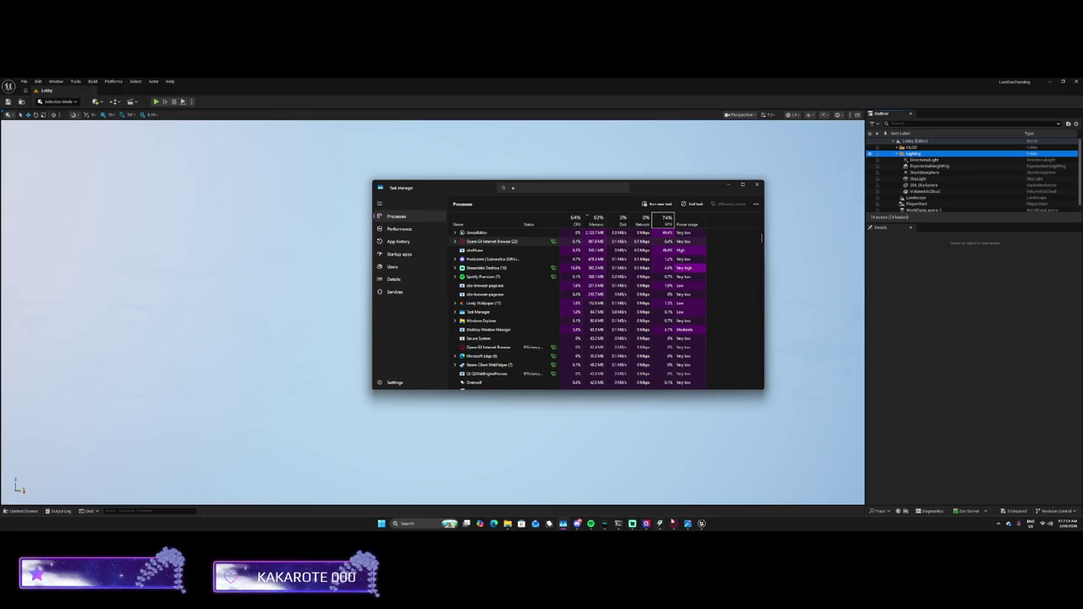
Return to the Unreal editor and select SM_SkySphere in the Outliner
{"action": "left_click", "coordinate": [738, 467]}
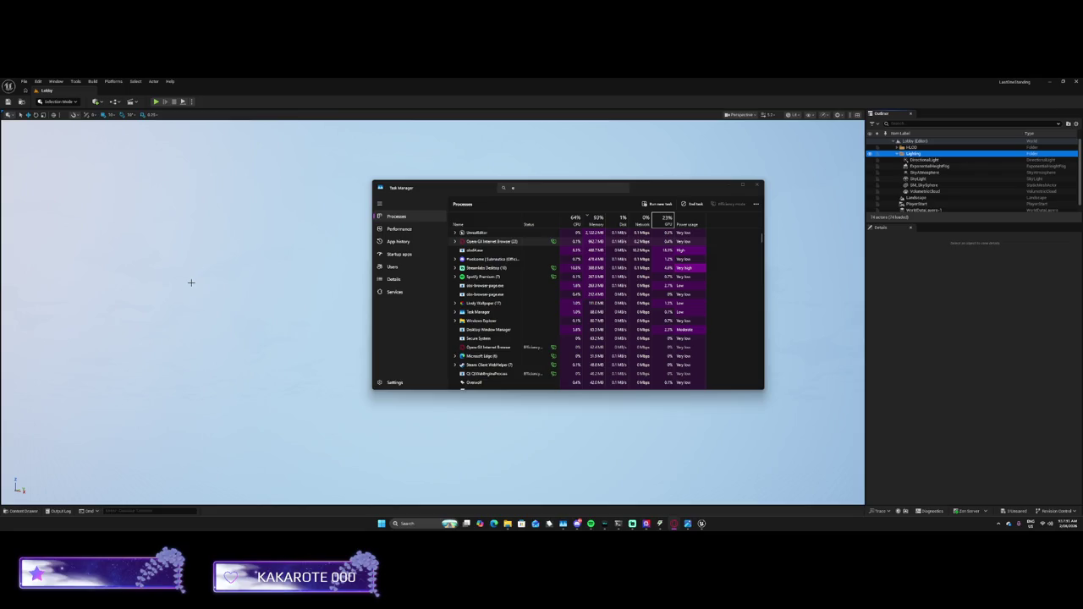
{"action": "left_click", "coordinate": [237, 285]}
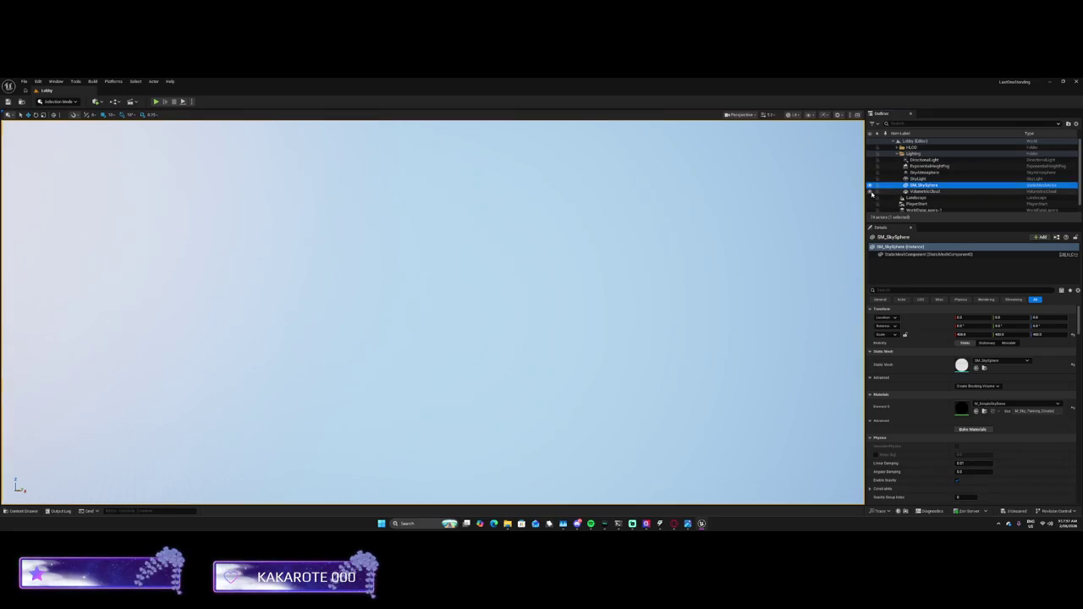
Orbit the view to centre the sky sphere with SM_SkySphere selected
{"action": "left_click_drag", "start_coordinate": [423, 339], "coordinate": [440, 321]}
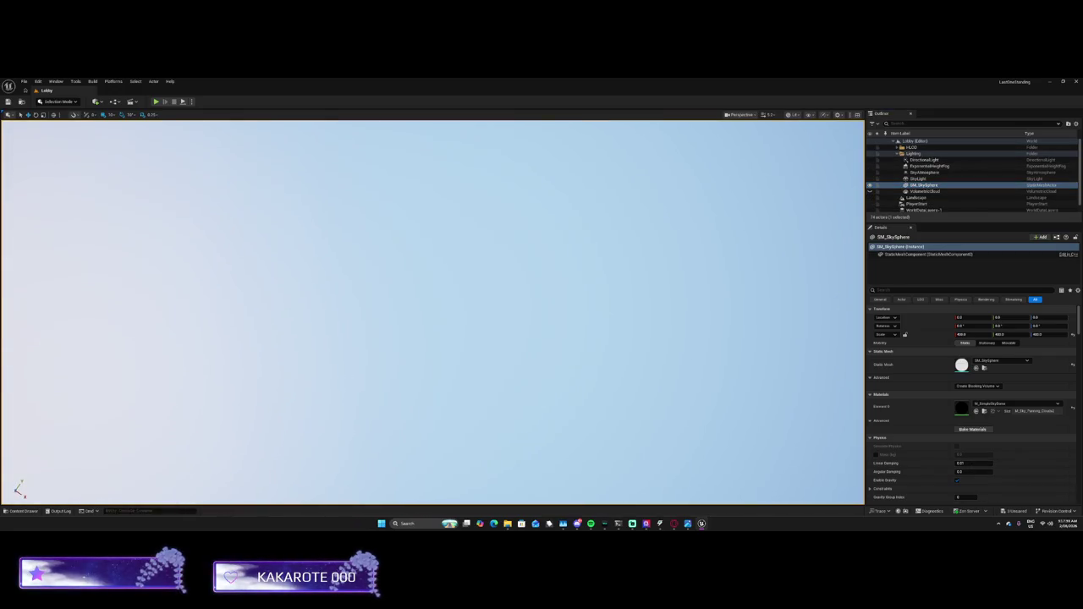
{"action": "left_click", "coordinate": [924, 184]}
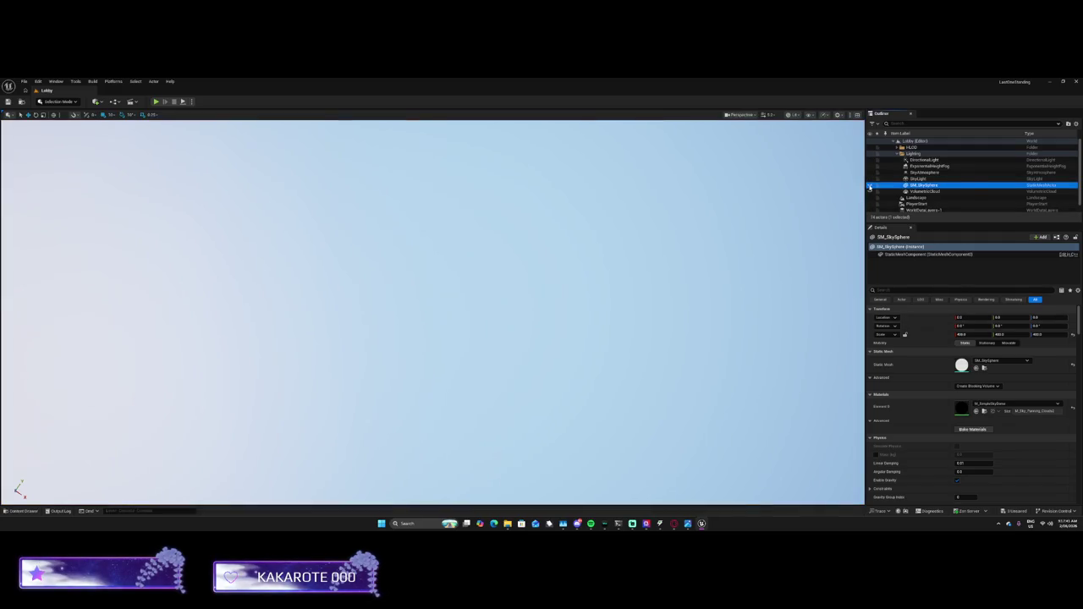
{"action": "left_click_drag", "start_coordinate": [736, 195], "coordinate": [744, 198]}
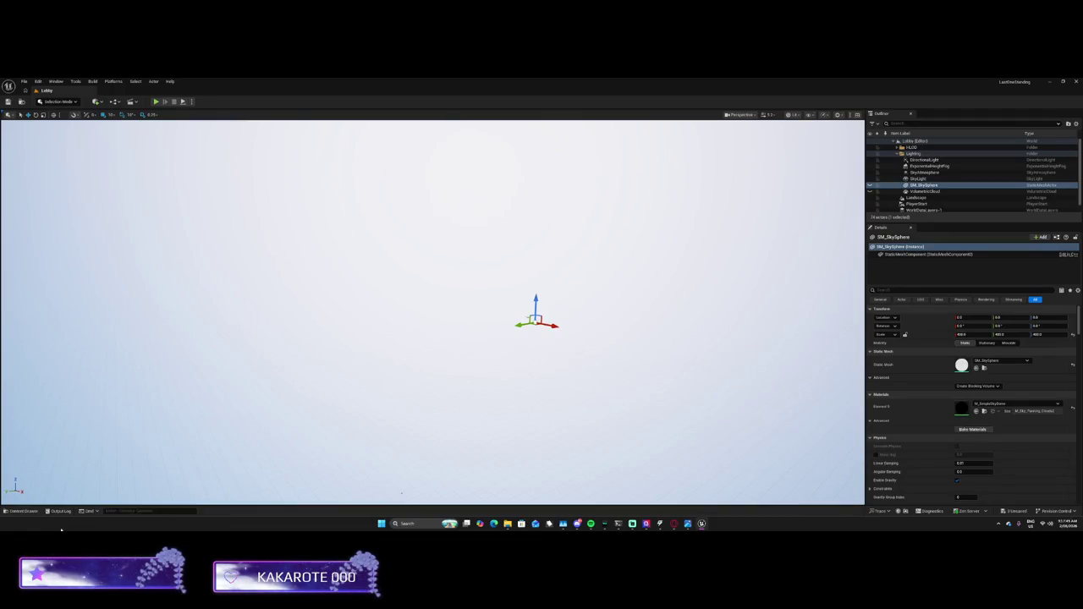
Try deleting the selected content assets and dismiss the cannot-delete-level warning
{"action": "left_click", "coordinate": [25, 511]}
{"action": "scroll", "coordinate": [182, 403], "scroll_direction": "up", "scroll_amount": 2}
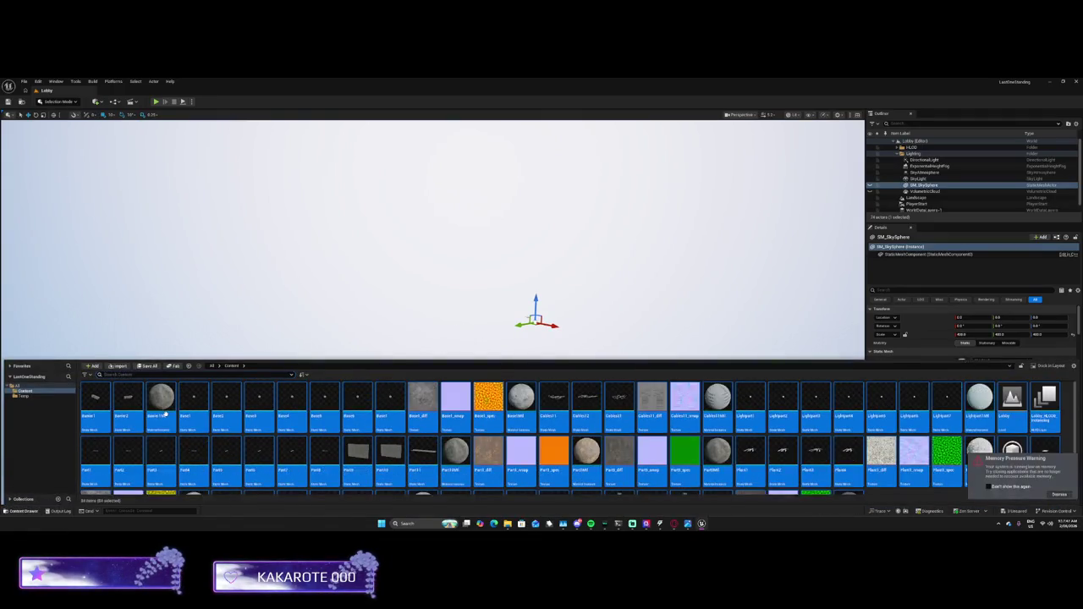
{"action": "right_click", "coordinate": [169, 411]}
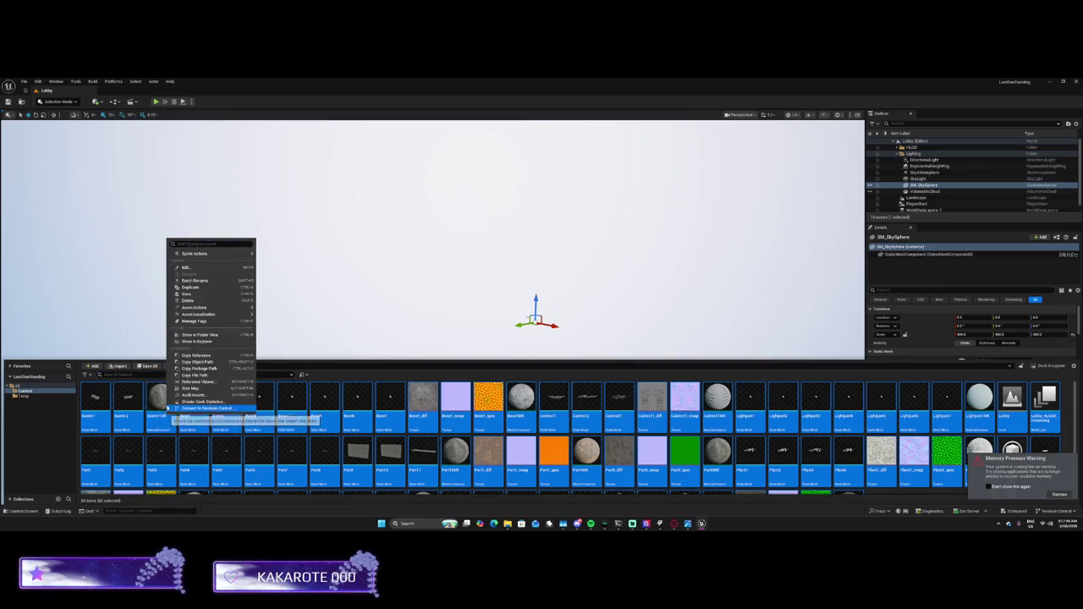
{"action": "left_click", "coordinate": [187, 301]}
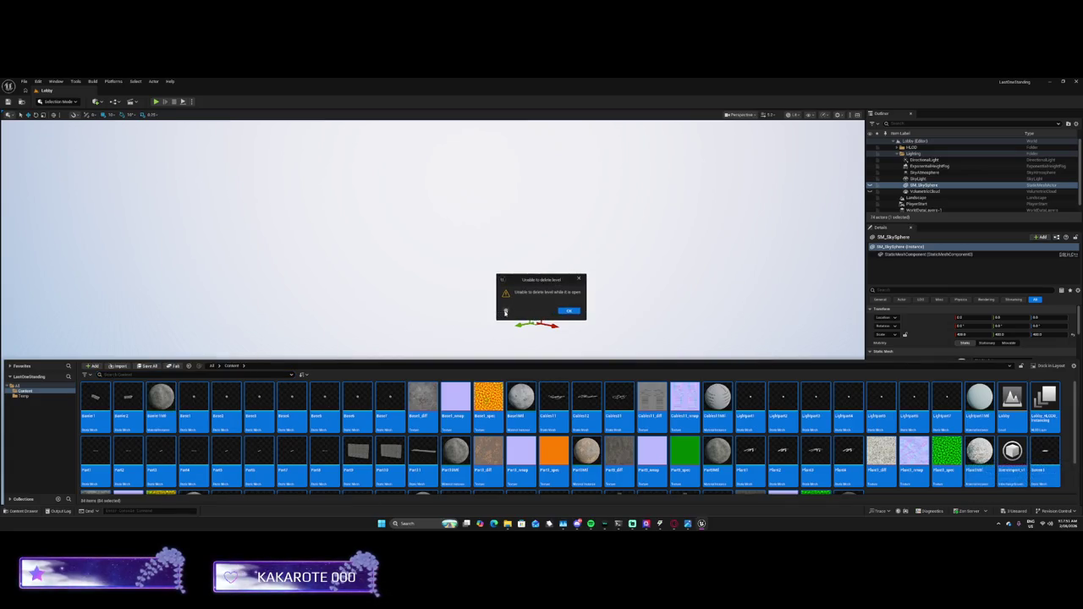
{"action": "left_click", "coordinate": [568, 310]}
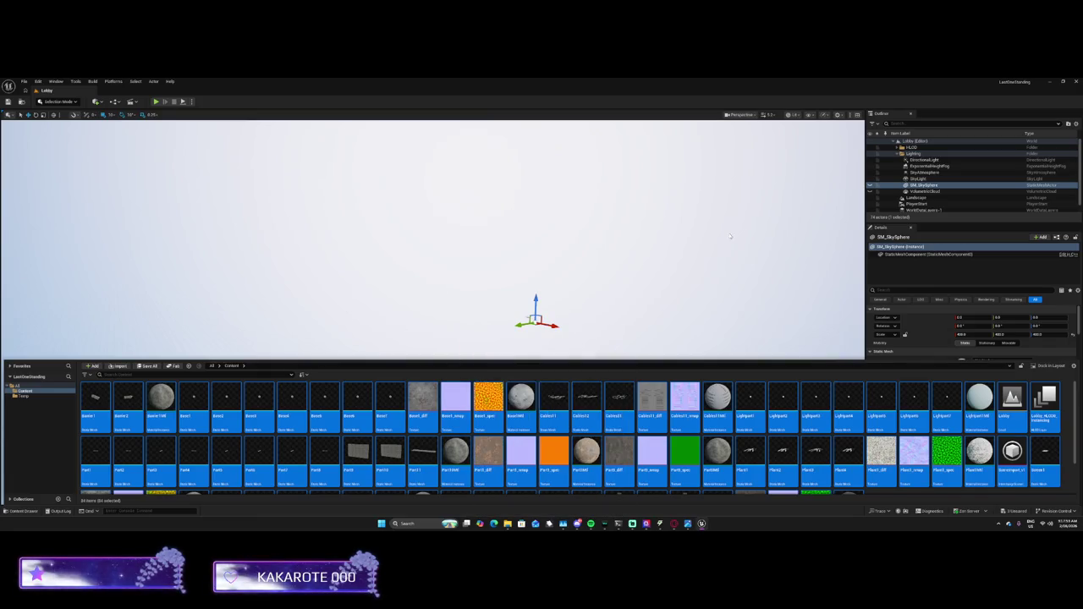
Dock the Content Drawer into the layout and save the level
{"action": "left_click", "coordinate": [22, 103]}
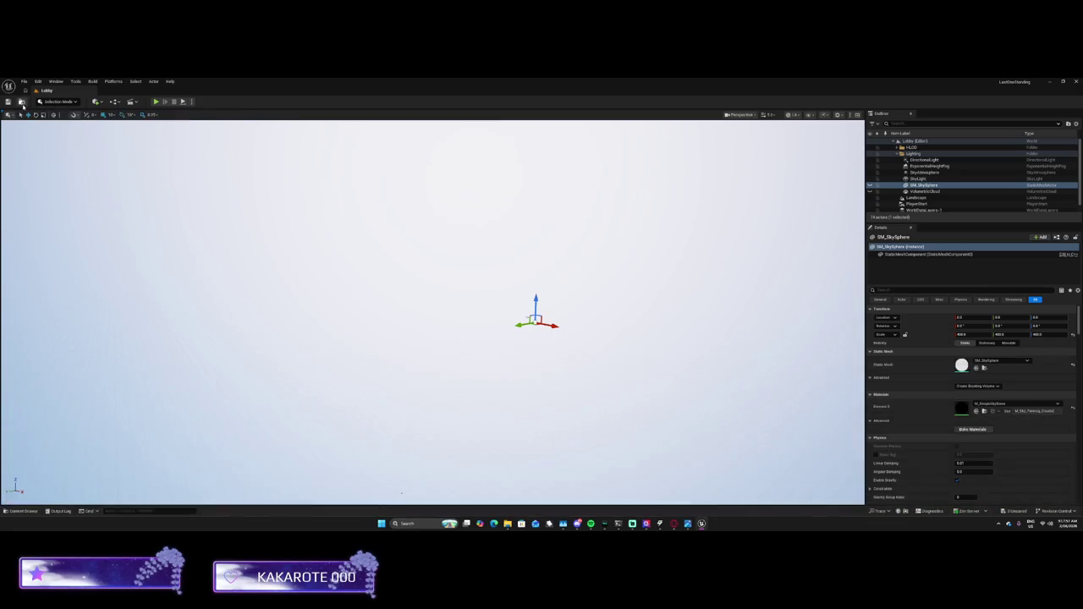
{"action": "left_click", "coordinate": [22, 103]}
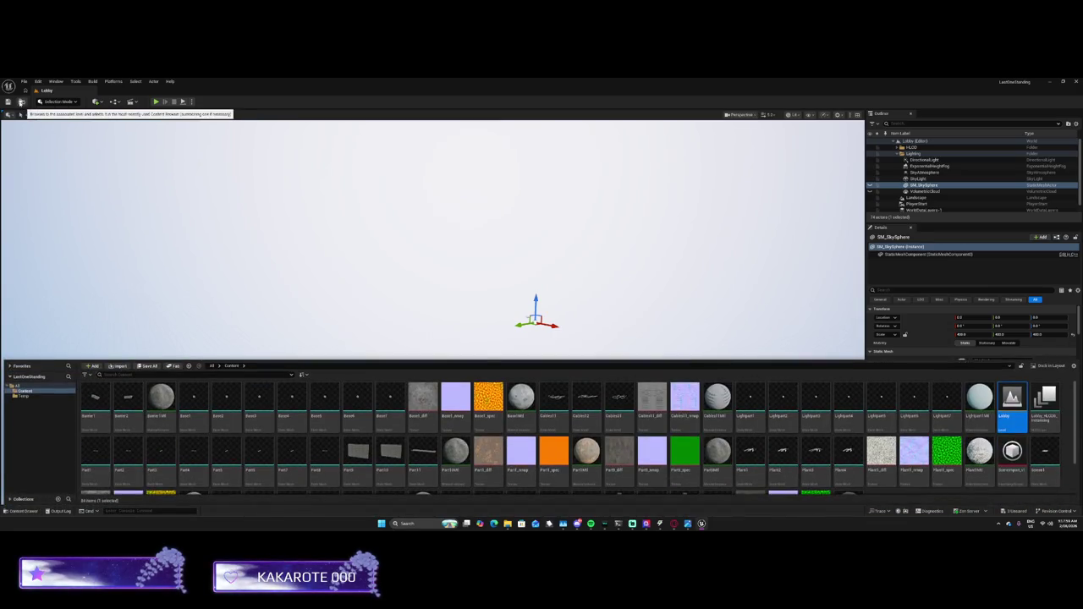
{"action": "left_click", "coordinate": [14, 103]}
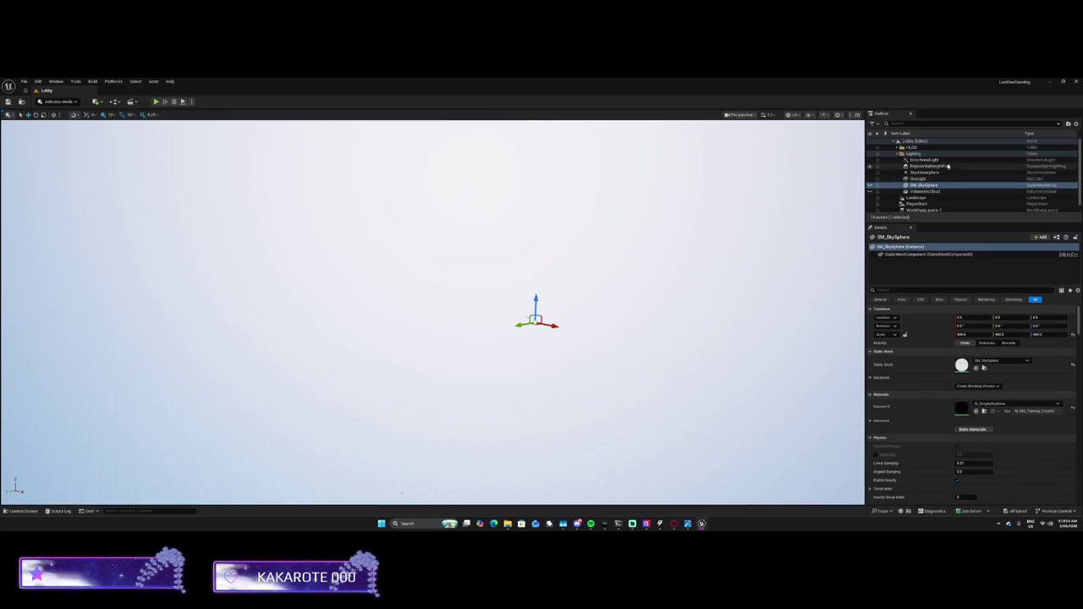
Collapse the Lighting folder and open World Settings for the Lobby level
{"action": "left_click", "coordinate": [913, 153]}
{"action": "left_click", "coordinate": [897, 153]}
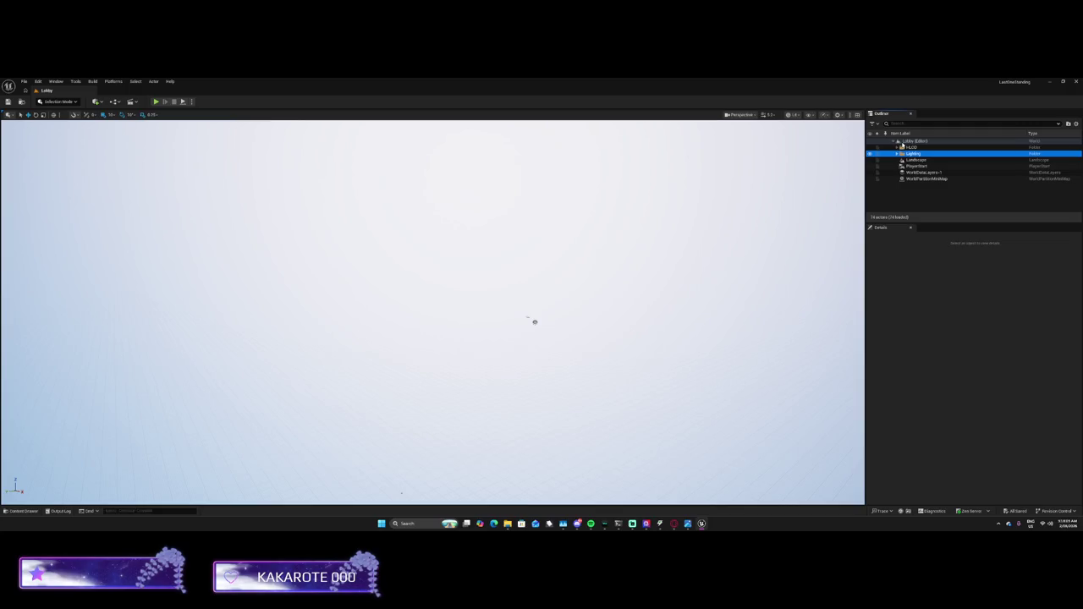
{"action": "left_click", "coordinate": [898, 141]}
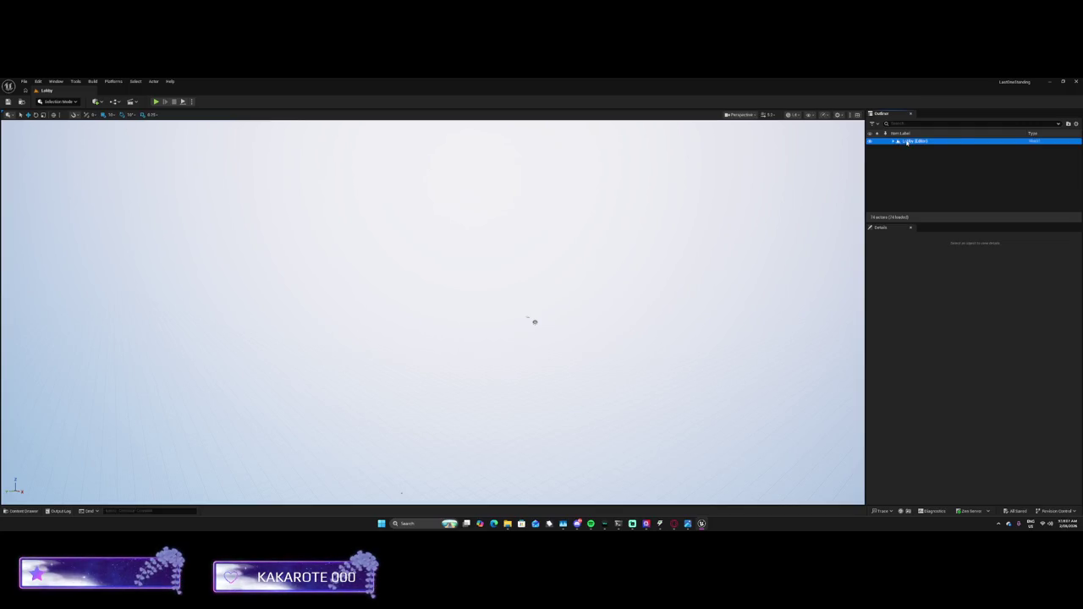
{"action": "left_click", "coordinate": [896, 141]}
{"action": "right_click", "coordinate": [905, 141]}
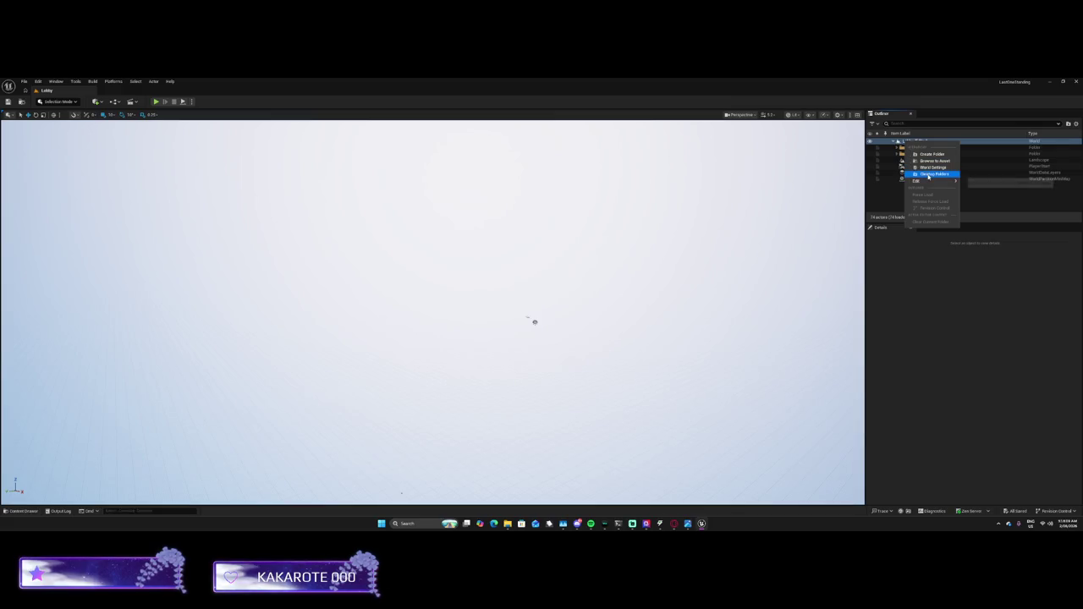
{"action": "left_click", "coordinate": [914, 144]}
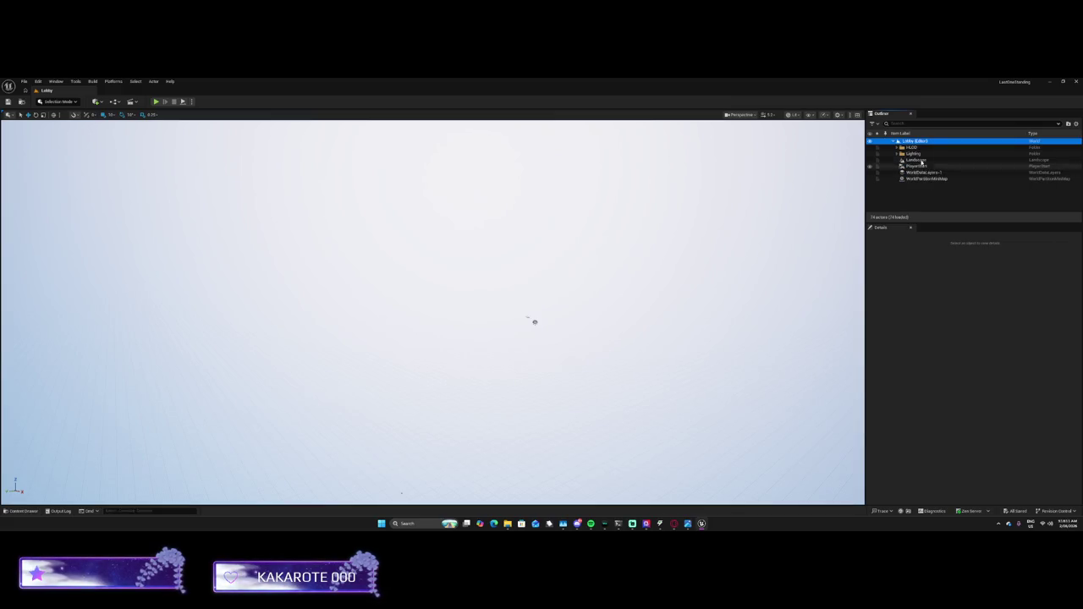
{"action": "right_click", "coordinate": [914, 145]}
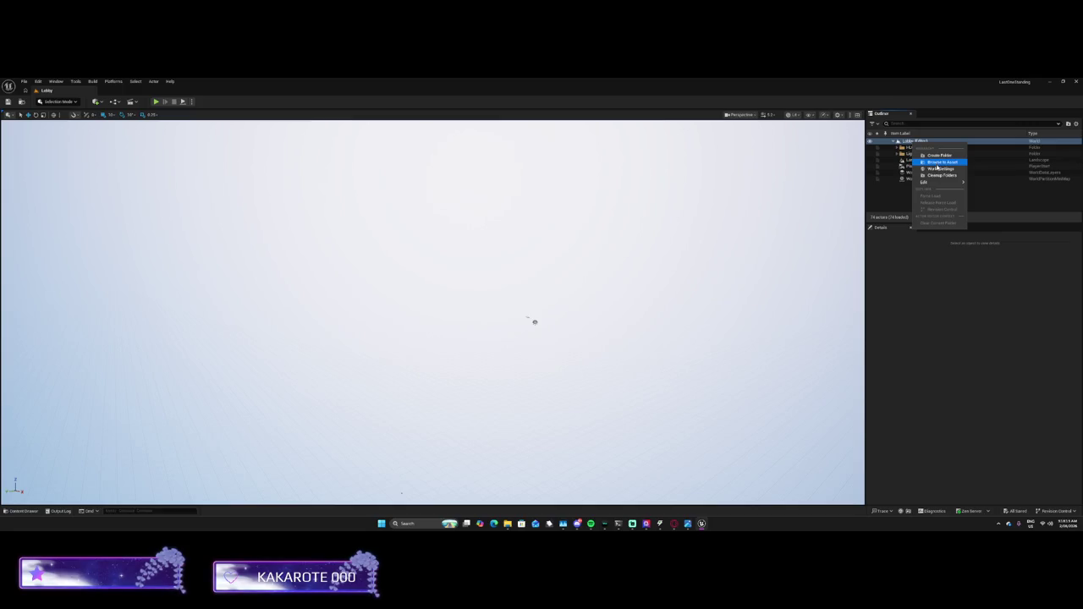
{"action": "mouse_move", "coordinate": [933, 183]}
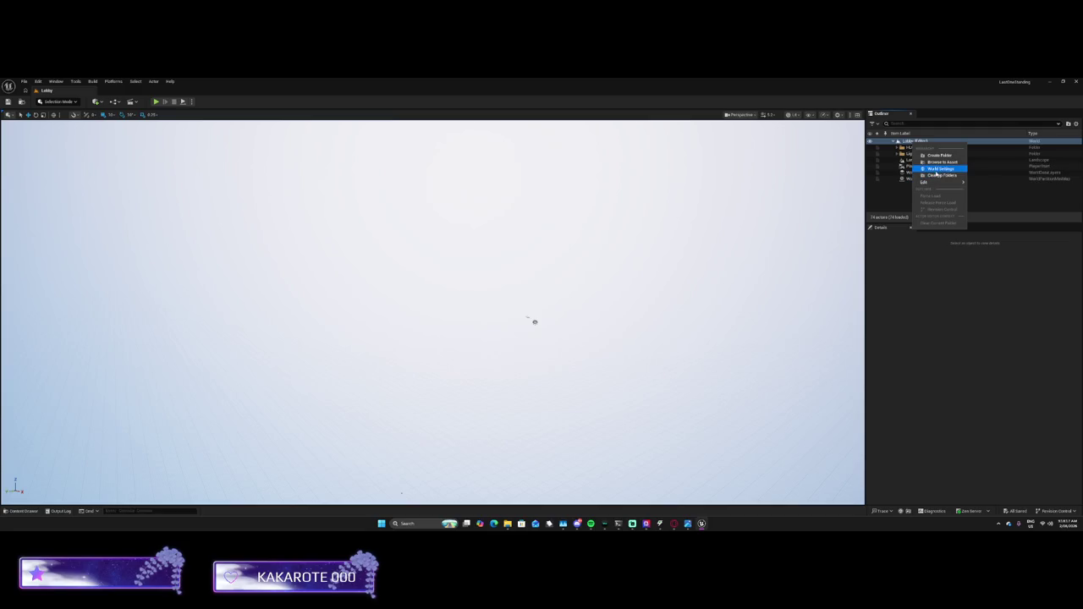
{"action": "left_click", "coordinate": [937, 169]}
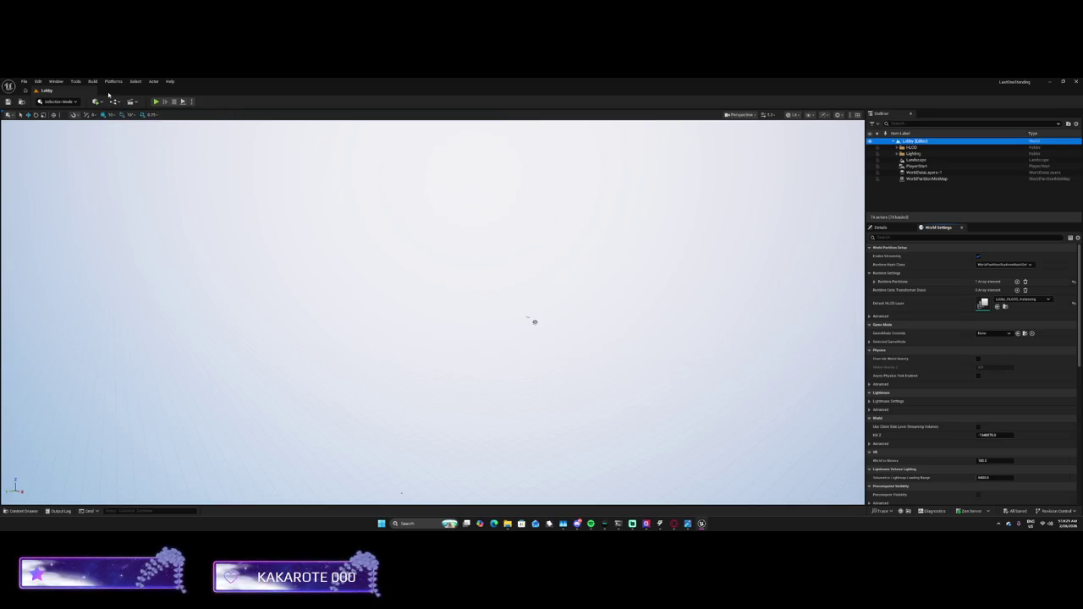
Check the Blueprint dropdown, then show the Content Drawer and select the Barrier2 asset
{"action": "left_click", "coordinate": [119, 103]}
{"action": "mouse_move", "coordinate": [167, 133]}
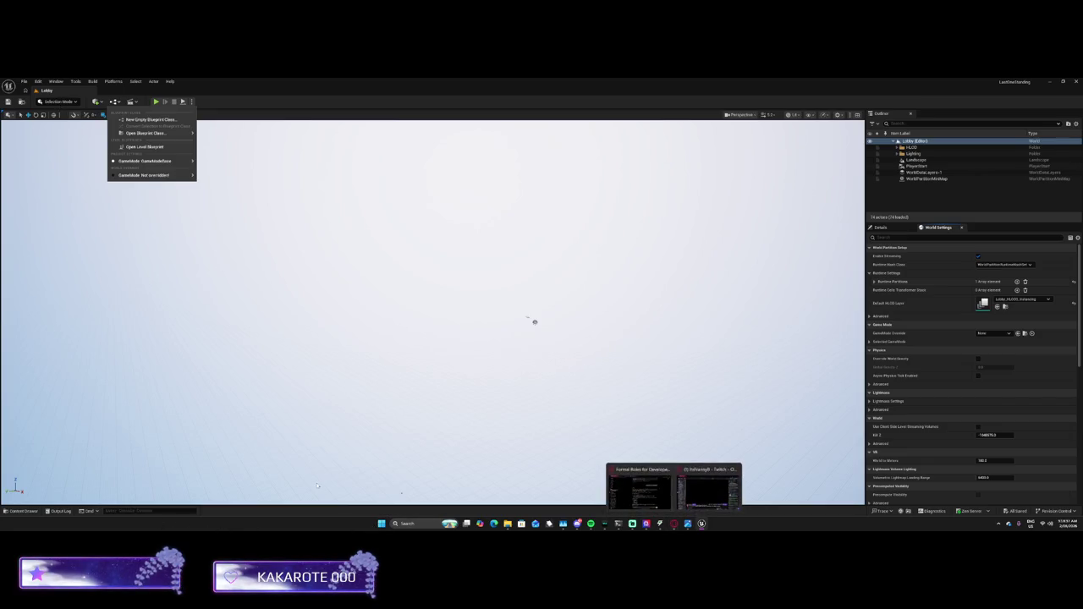
{"action": "left_click", "coordinate": [22, 511]}
{"action": "left_click", "coordinate": [128, 397]}
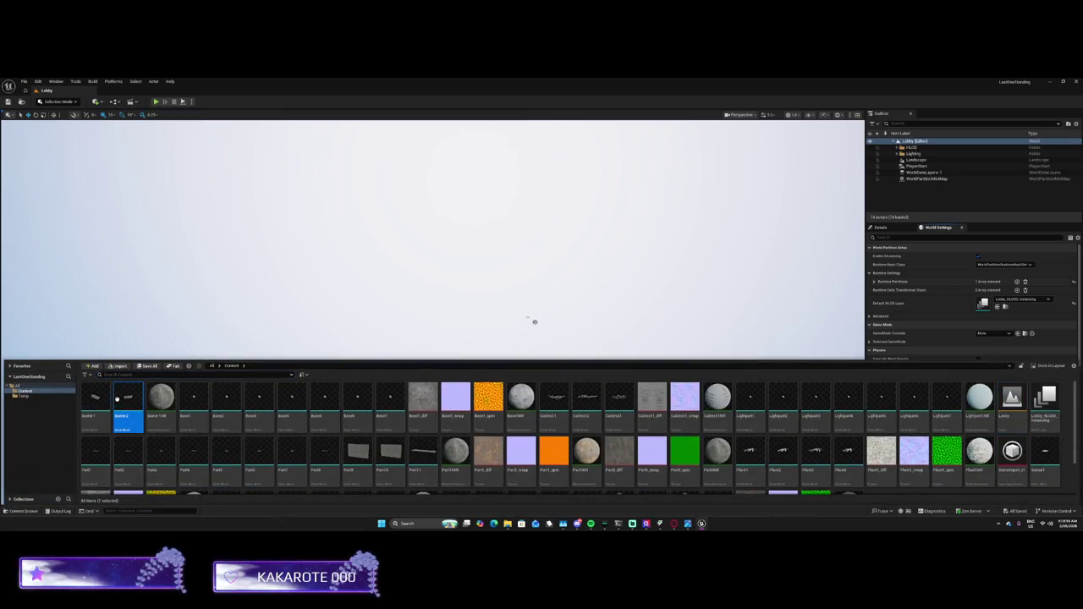
Inspect the Barrier1 asset's actions and the list of new asset types in the content library
{"action": "left_click", "coordinate": [95, 398]}
{"action": "right_click", "coordinate": [102, 402]}
{"action": "key", "text": "Escape"}
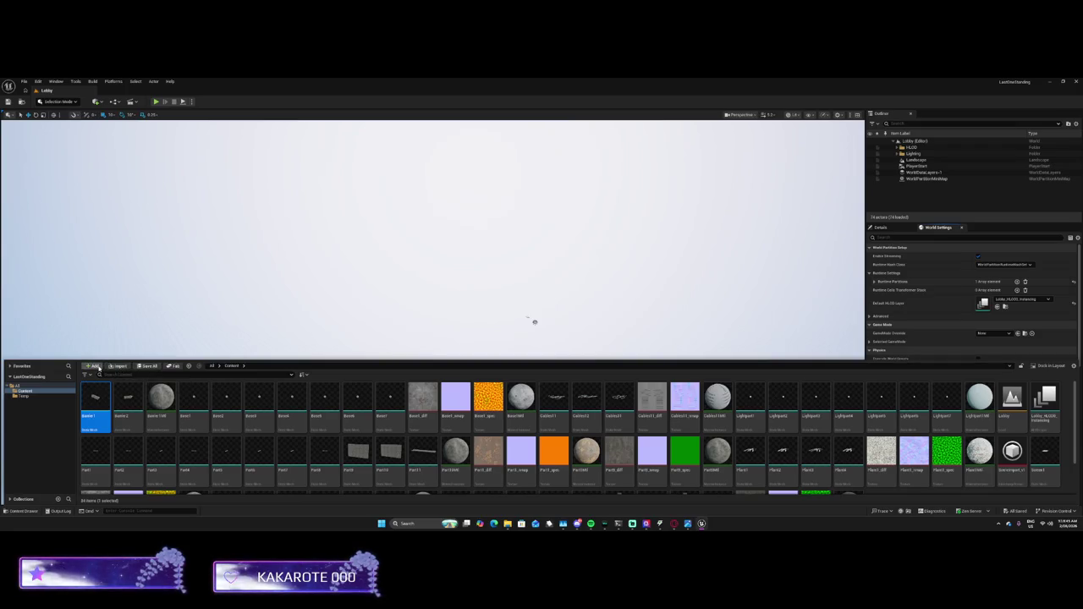
{"action": "left_click", "coordinate": [91, 366]}
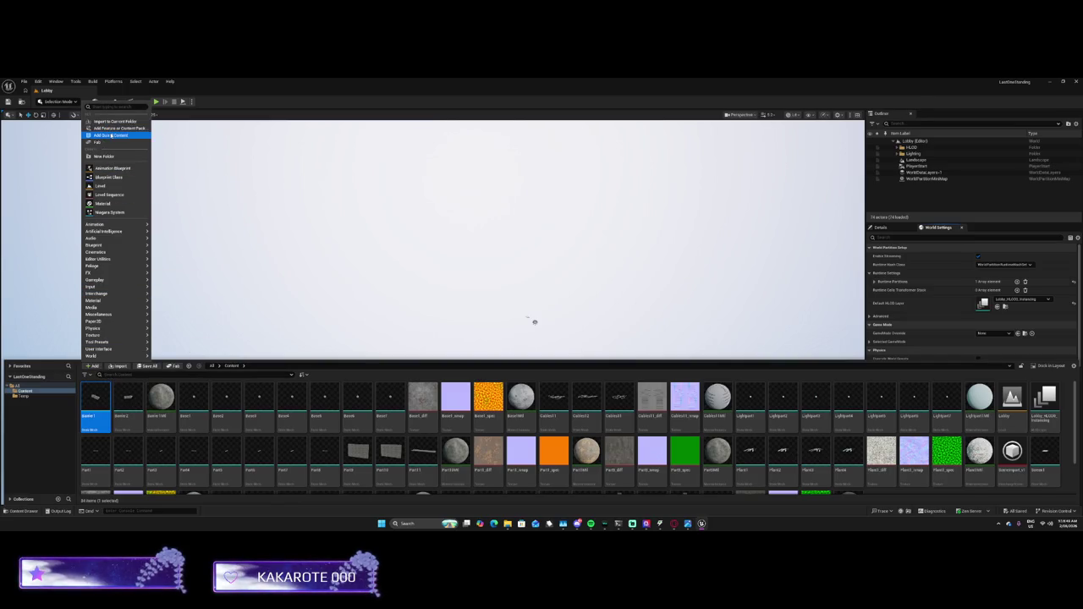
{"action": "left_click", "coordinate": [149, 410]}
{"action": "left_click", "coordinate": [278, 301]}
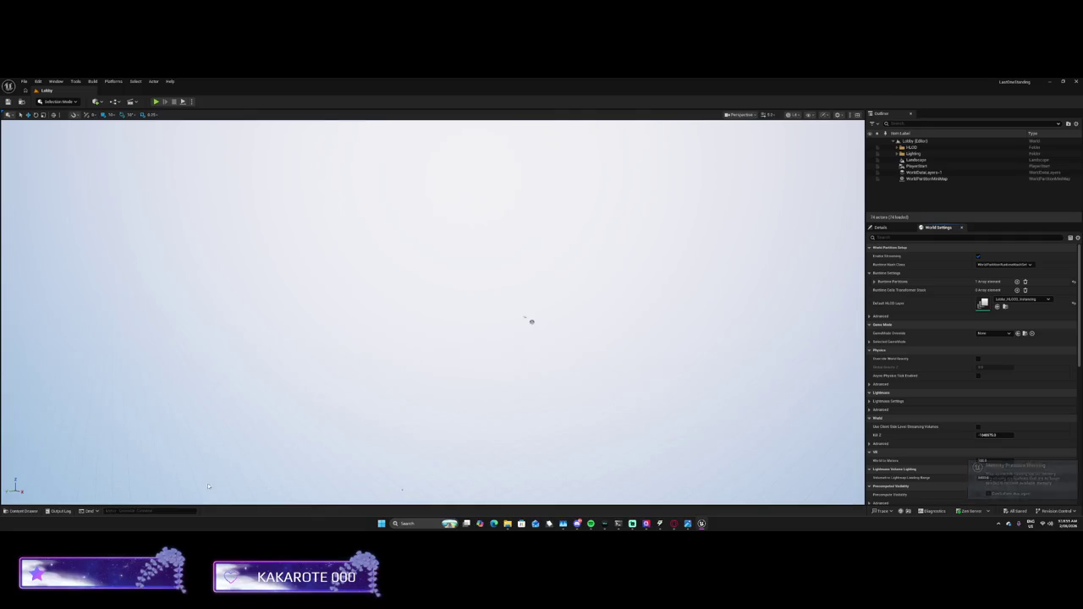
{"action": "left_click", "coordinate": [24, 511]}
Place an asset into the level as a plane, then delete the placed Part15
{"action": "mouse_move", "coordinate": [152, 415]}
{"action": "left_mouse_down"}
{"action": "mouse_move", "coordinate": [391, 467]}
{"action": "mouse_move", "coordinate": [335, 310]}
{"action": "left_mouse_up"}
{"action": "mouse_move", "coordinate": [502, 319]}
{"action": "left_mouse_down"}
{"action": "mouse_move", "coordinate": [537, 314]}
{"action": "mouse_move", "coordinate": [517, 254]}
{"action": "left_mouse_up"}
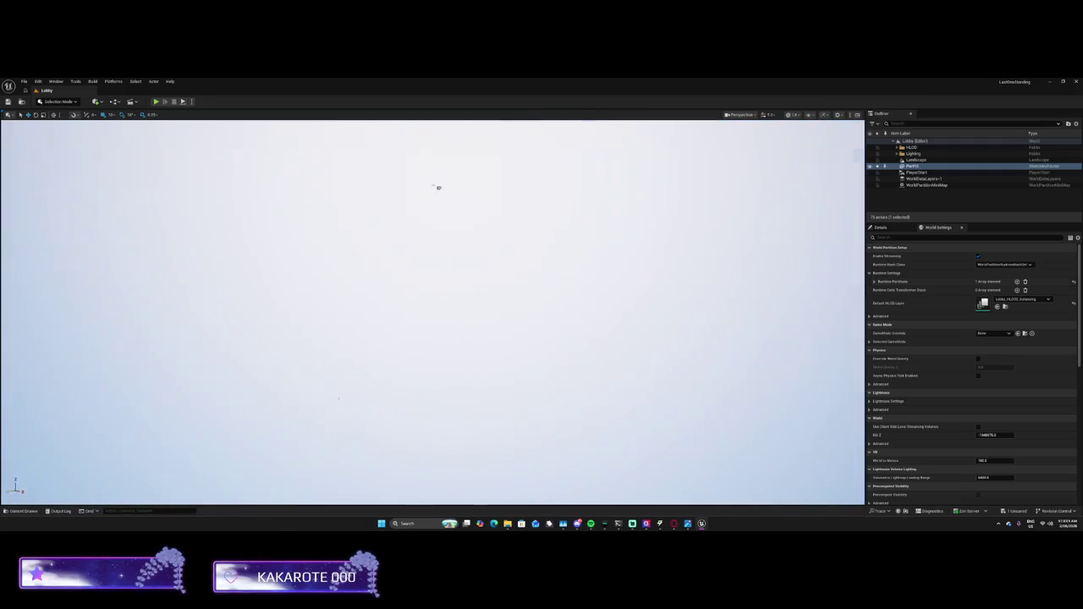
{"action": "mouse_move", "coordinate": [516, 389]}
{"action": "left_mouse_down"}
{"action": "mouse_move", "coordinate": [318, 389]}
{"action": "mouse_move", "coordinate": [377, 397]}
{"action": "mouse_move", "coordinate": [379, 355]}
{"action": "mouse_move", "coordinate": [381, 365]}
{"action": "left_mouse_up"}
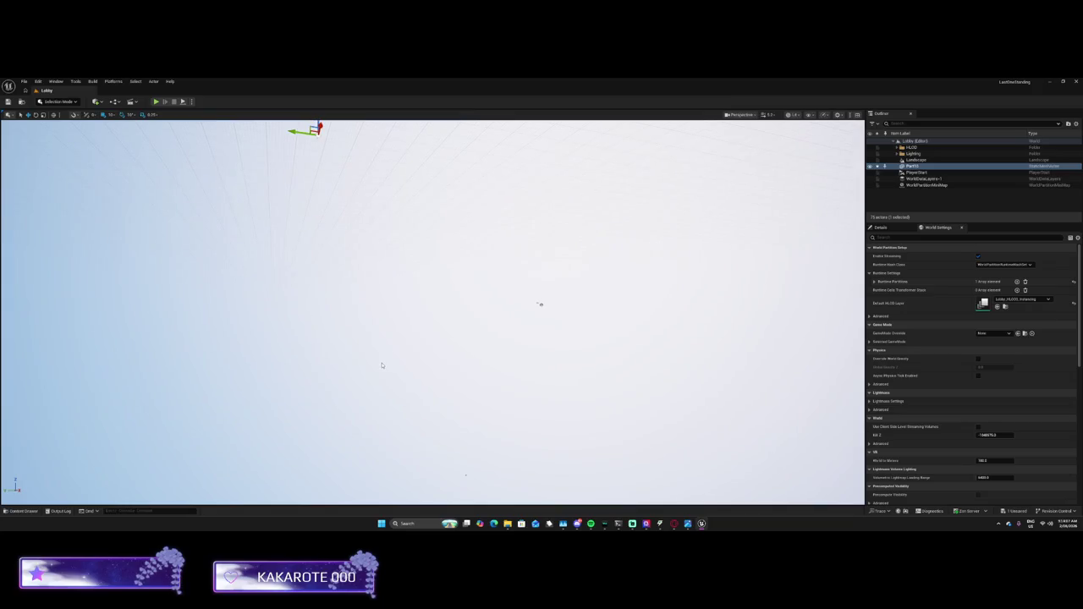
{"action": "key", "text": "Delete"}
Marquee-delete the lights and PlayerStart, then undo to restore them
{"action": "left_click_drag", "start_coordinate": [362, 321], "coordinate": [397, 330]}
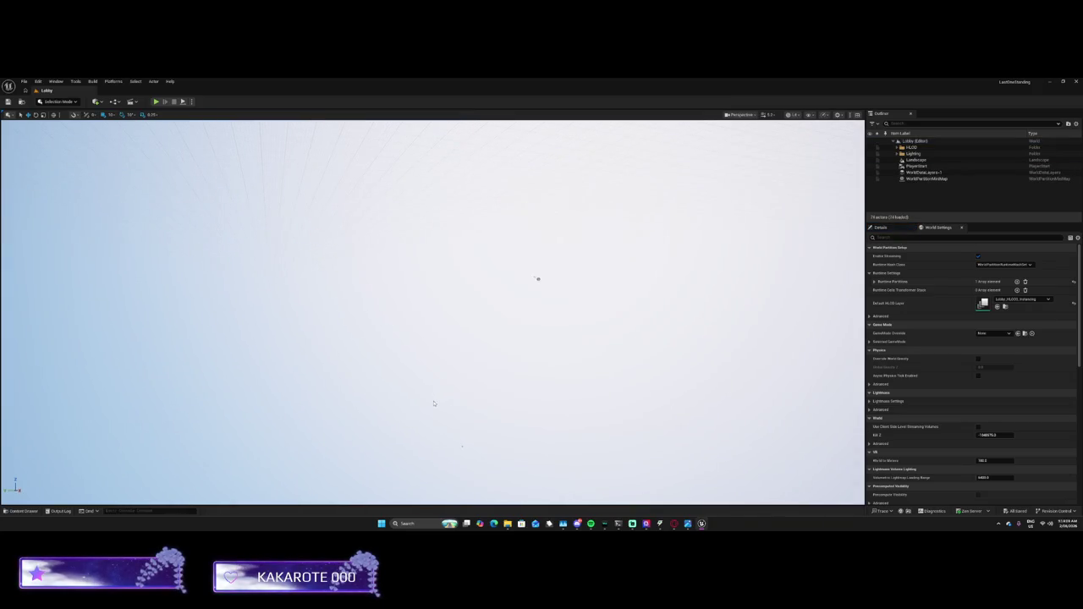
{"action": "left_click_drag", "start_coordinate": [479, 390], "coordinate": [574, 493]}
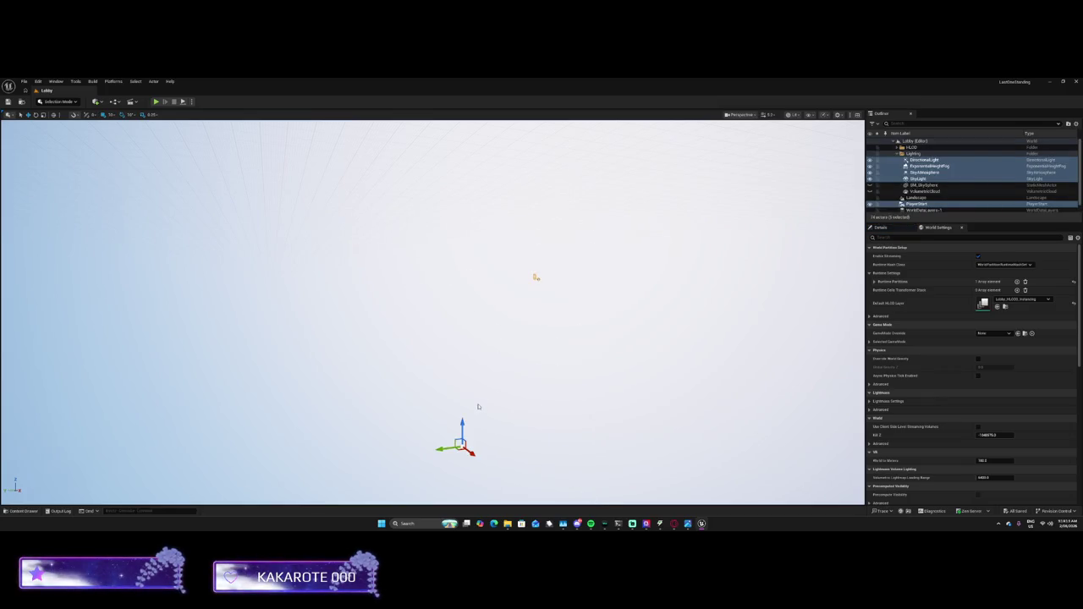
{"action": "key", "text": "Delete"}
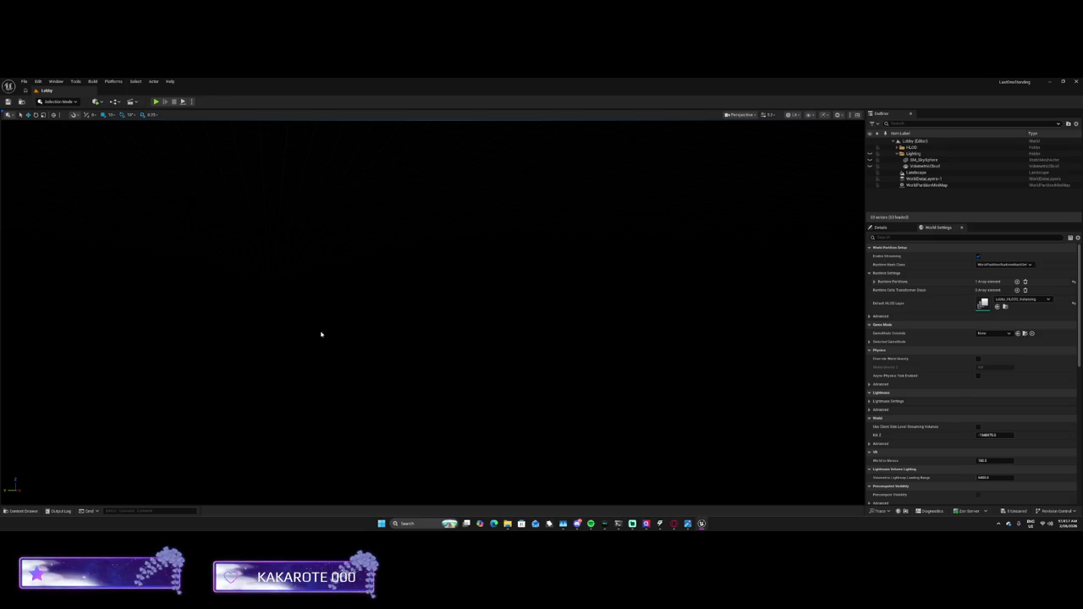
{"action": "key", "text": "ctrl+z"}
{"action": "key", "text": "ctrl+z"}
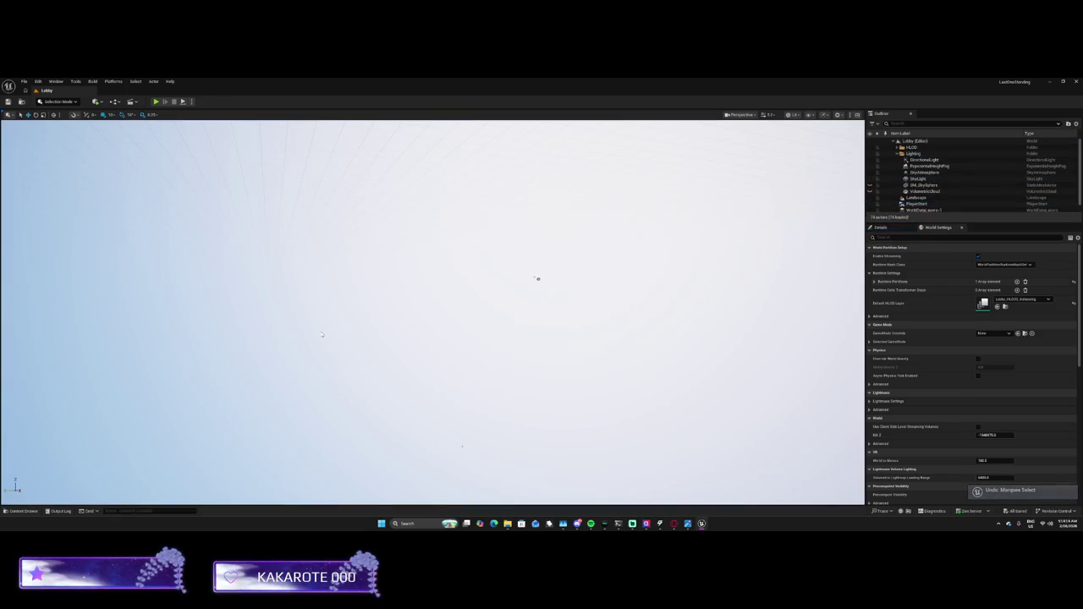
Collapse the Lighting folder, select WorldDataLayers-1, and open the Unreal Engine home panel
{"action": "left_click", "coordinate": [898, 155]}
{"action": "left_click", "coordinate": [914, 172]}
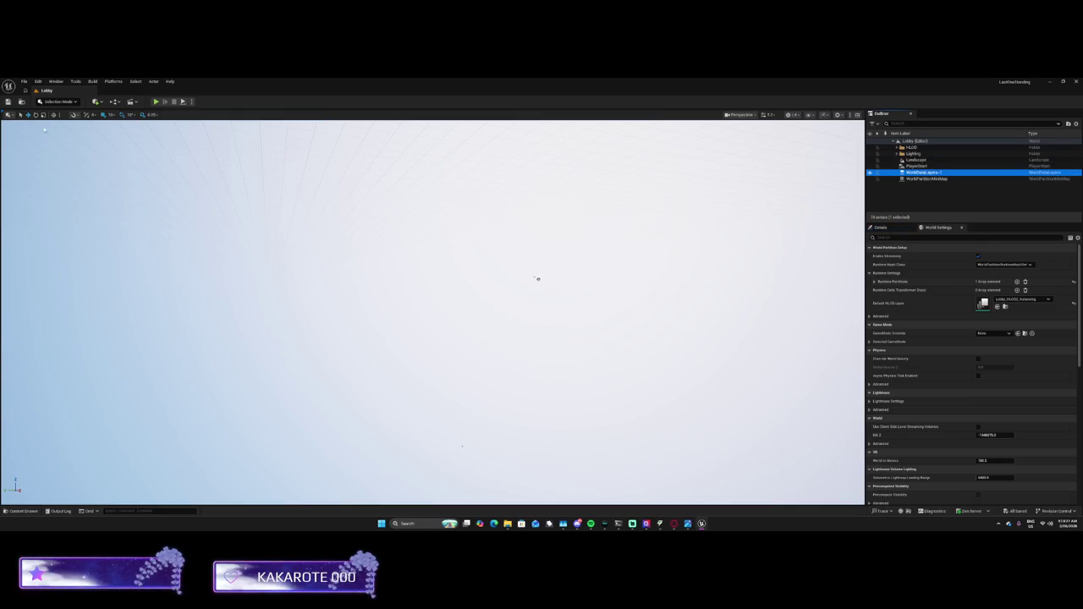
{"action": "left_click", "coordinate": [41, 102]}
{"action": "left_click", "coordinate": [54, 95]}
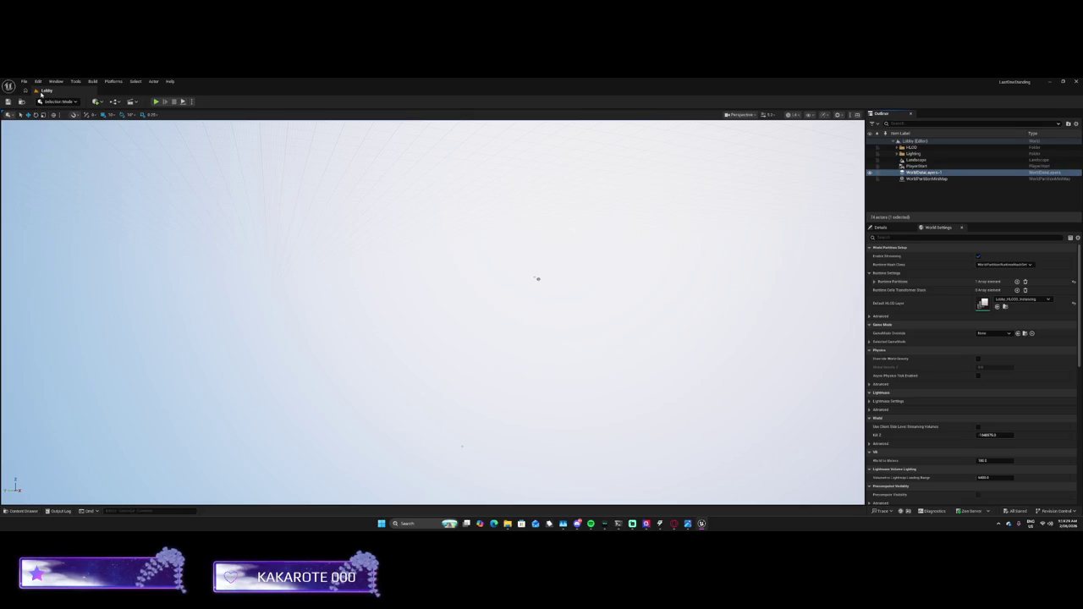
{"action": "left_click", "coordinate": [26, 90]}
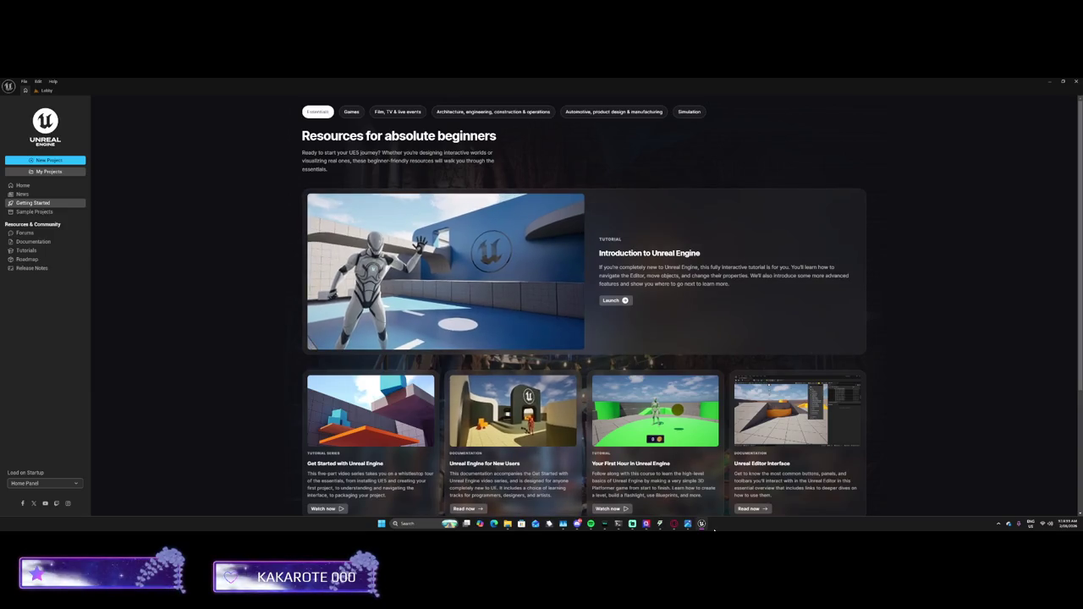
Browse My Projects for the LastOneStanding folder, then cancel without opening a project
{"action": "mouse_move", "coordinate": [704, 526]}
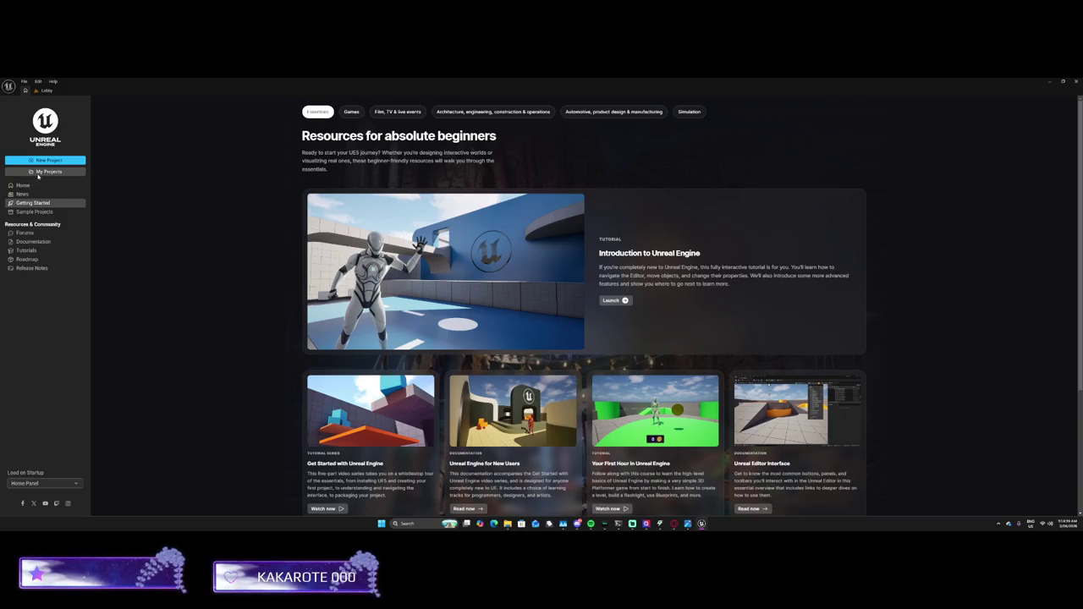
{"action": "left_click", "coordinate": [40, 172]}
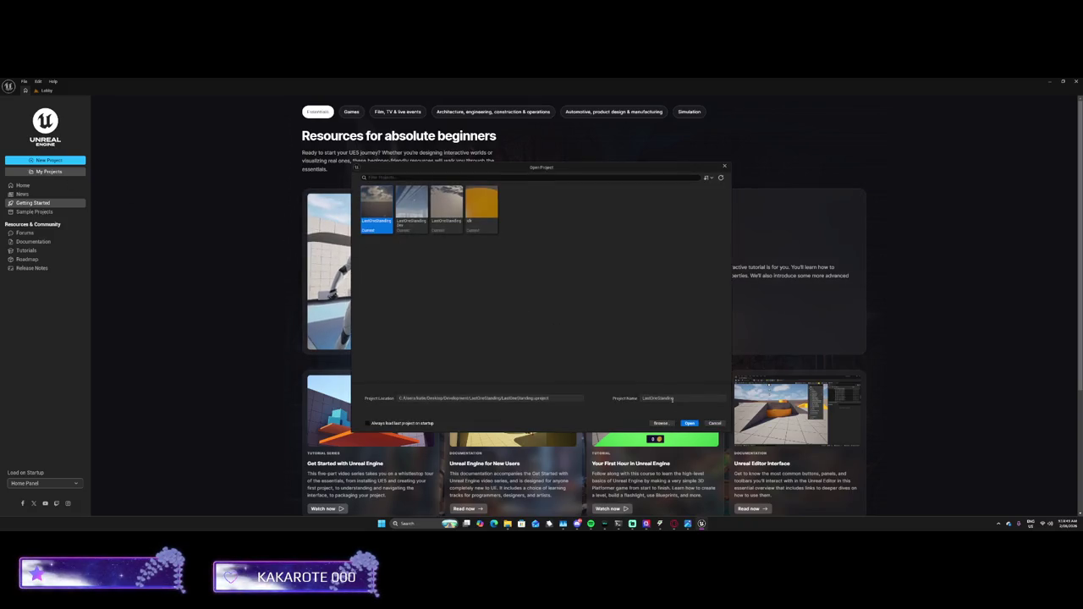
{"action": "left_click", "coordinate": [661, 423]}
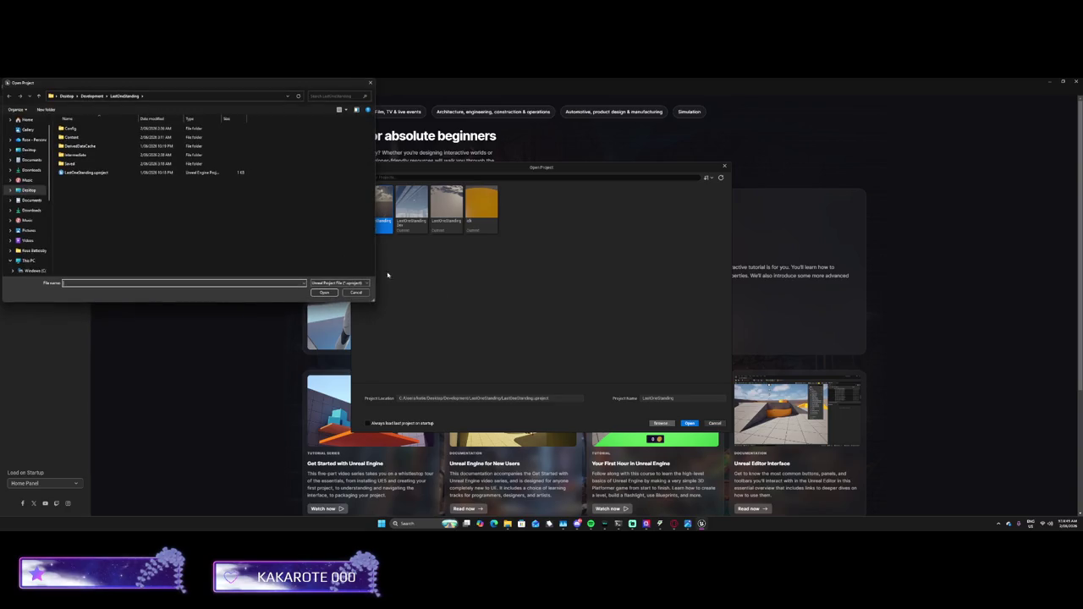
{"action": "left_click", "coordinate": [90, 97]}
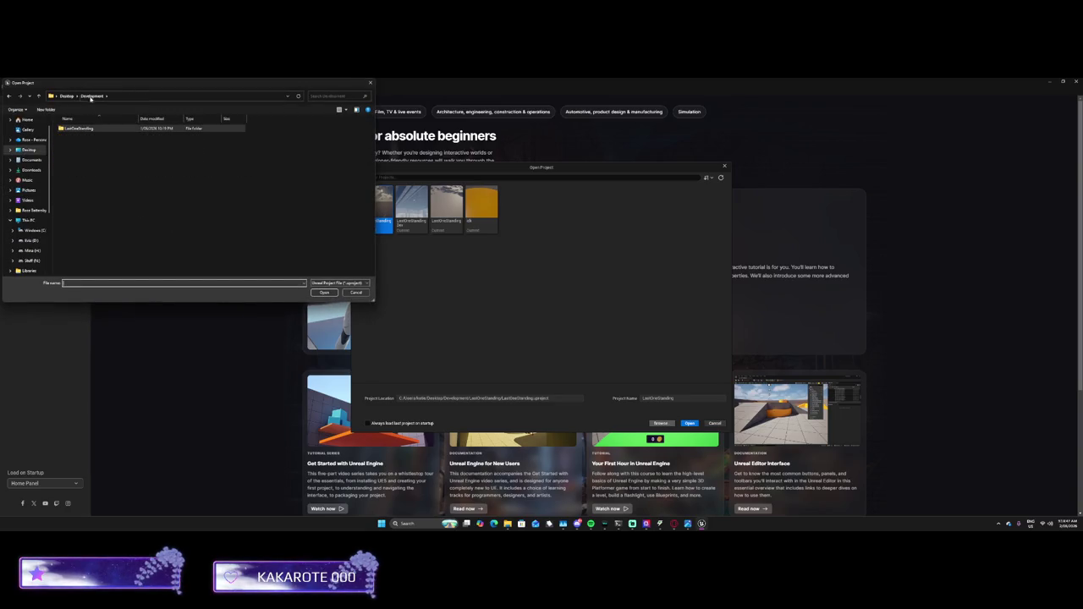
{"action": "left_click", "coordinate": [89, 129]}
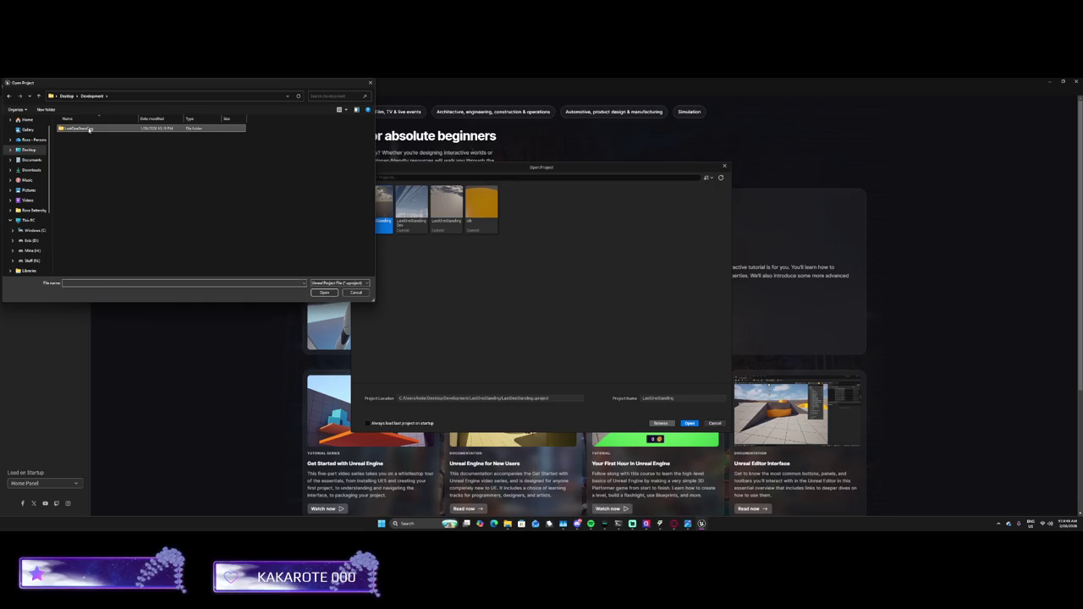
{"action": "right_click", "coordinate": [89, 129]}
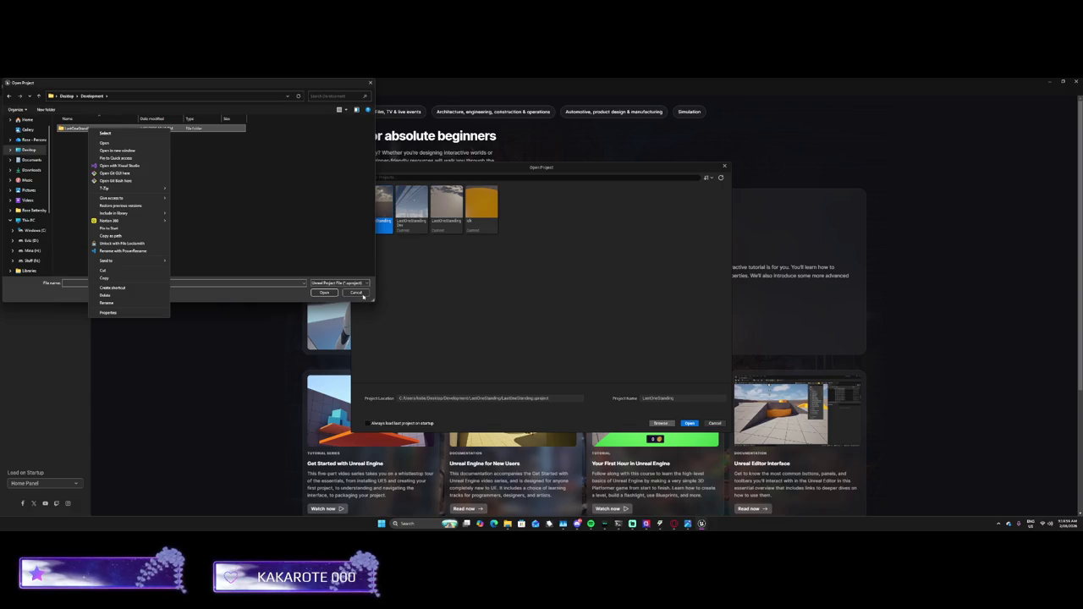
{"action": "left_click", "coordinate": [356, 292]}
{"action": "left_click", "coordinate": [356, 292]}
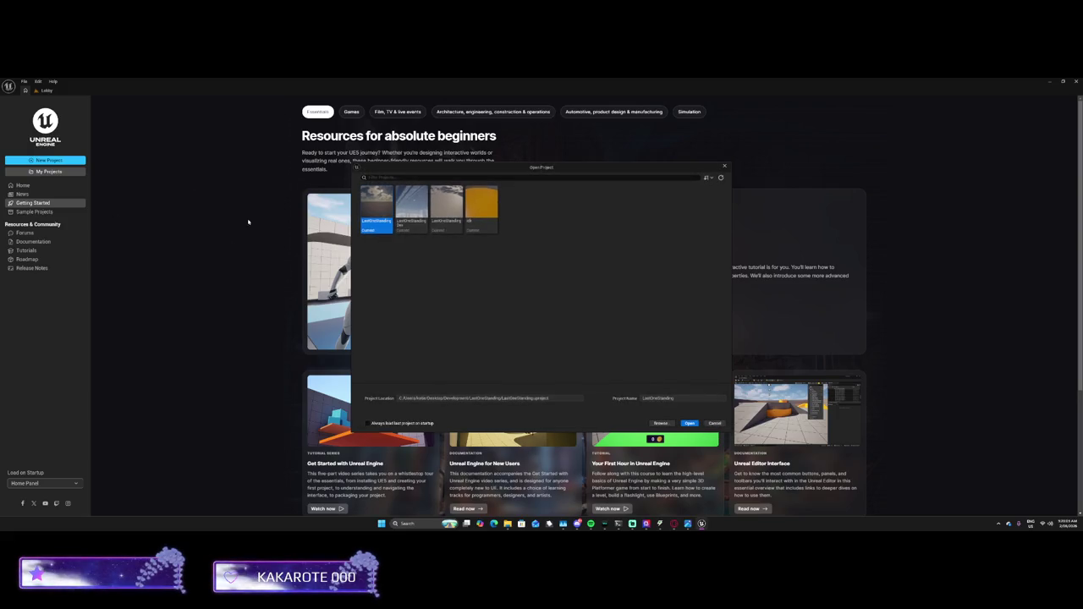
{"action": "left_click", "coordinate": [714, 423]}
Look through the Blank, Film/Video & Live Events, Architecture and Simulation template categories
{"action": "left_click", "coordinate": [49, 160]}
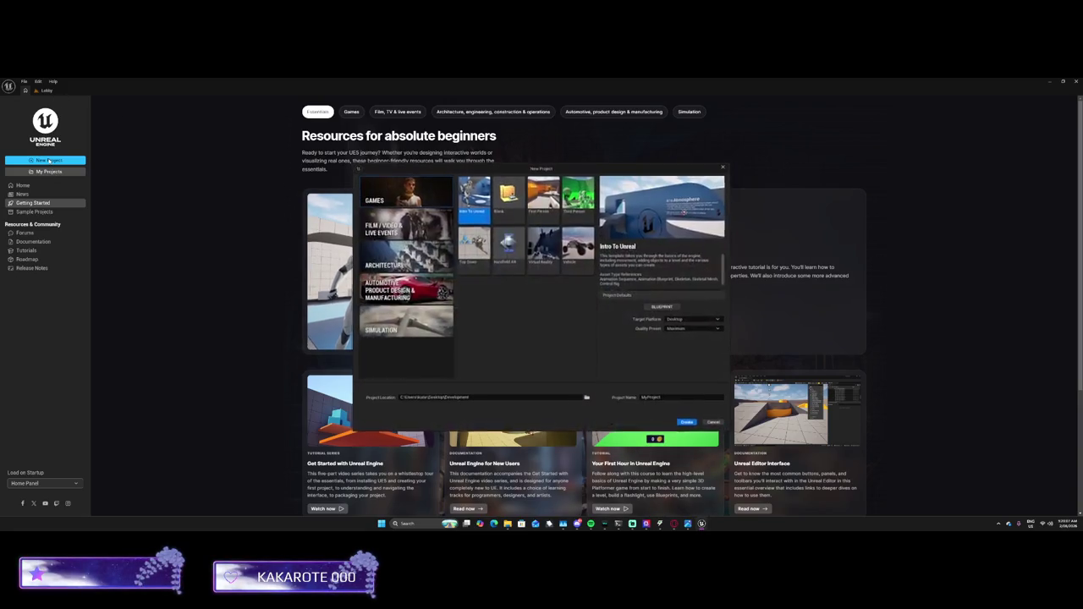
{"action": "left_click", "coordinate": [508, 215]}
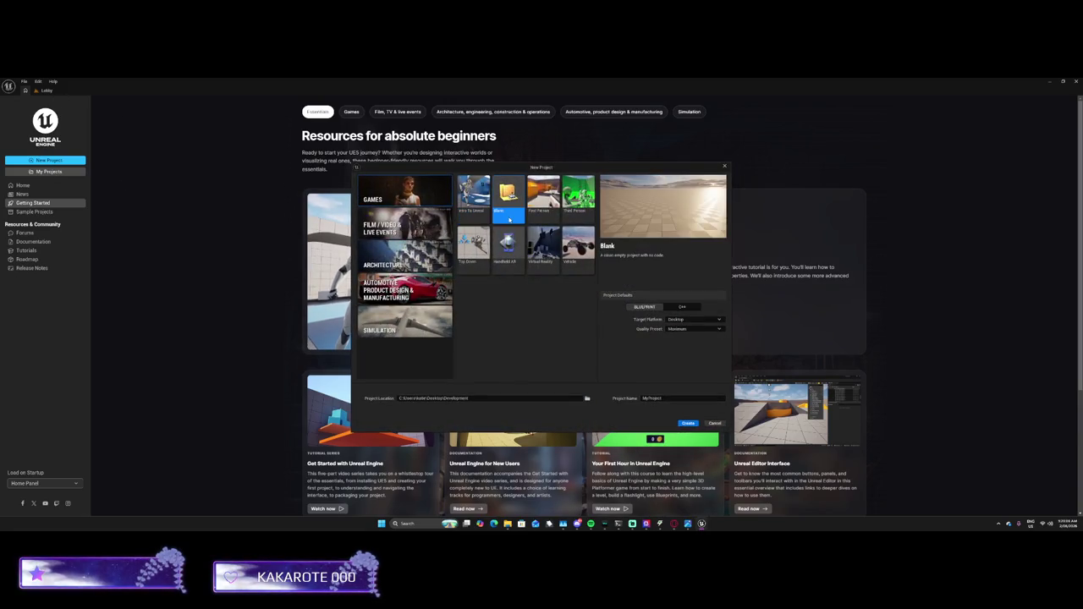
{"action": "left_click", "coordinate": [396, 229]}
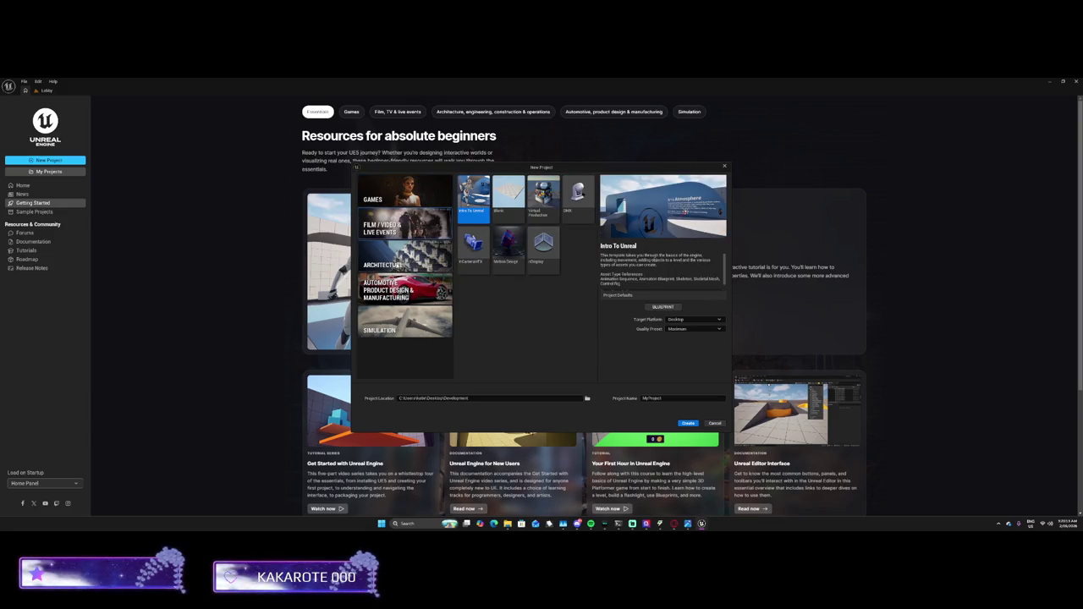
{"action": "left_click", "coordinate": [398, 265]}
{"action": "left_click", "coordinate": [508, 193]}
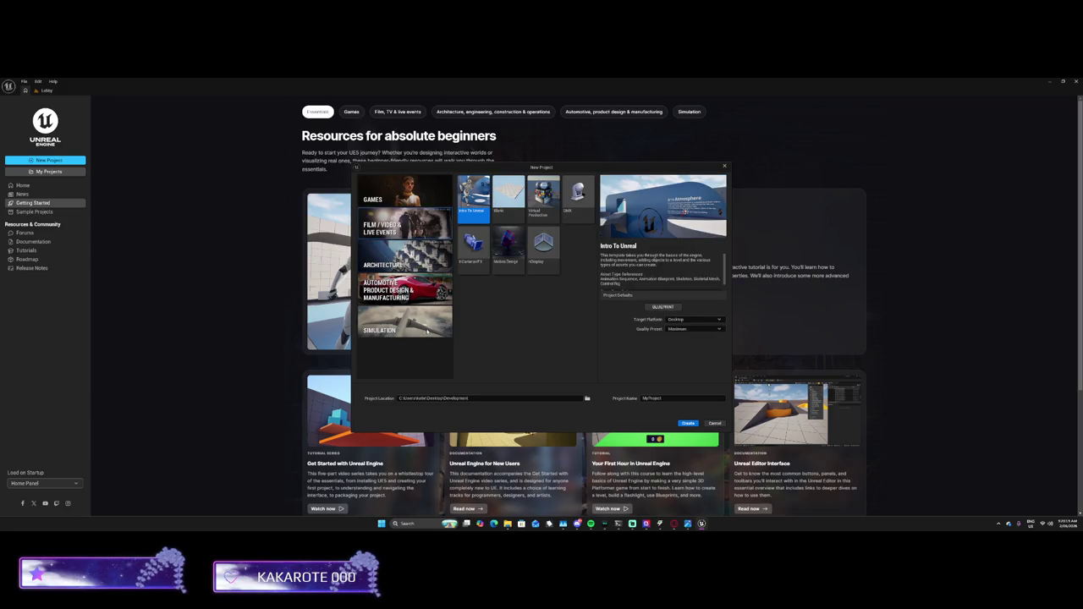